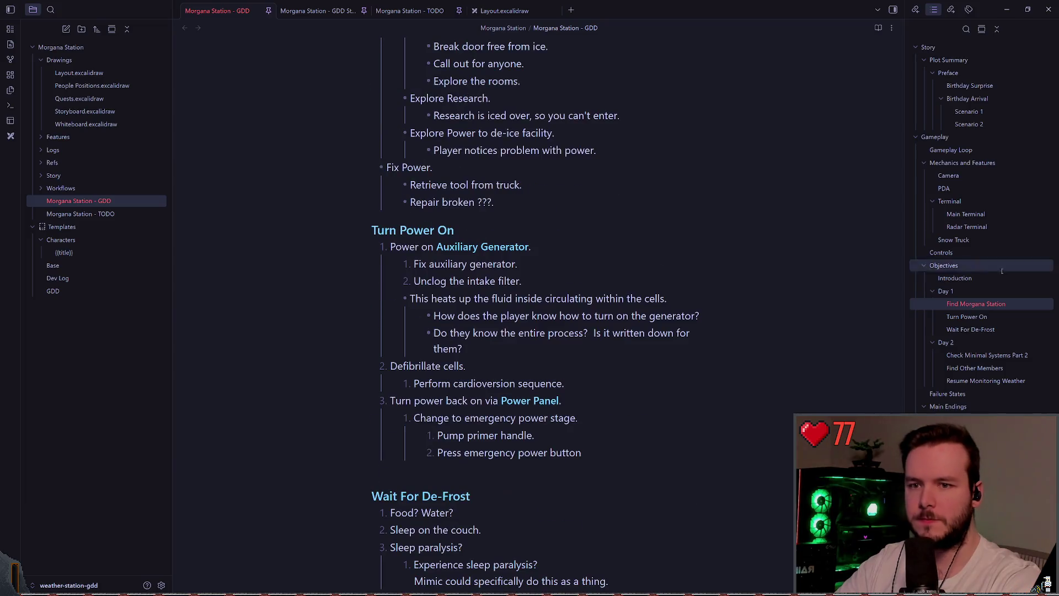
# - Collapse Objectives in the GDD outline and jump to the Videos reference section
pyautogui.click(925, 265)
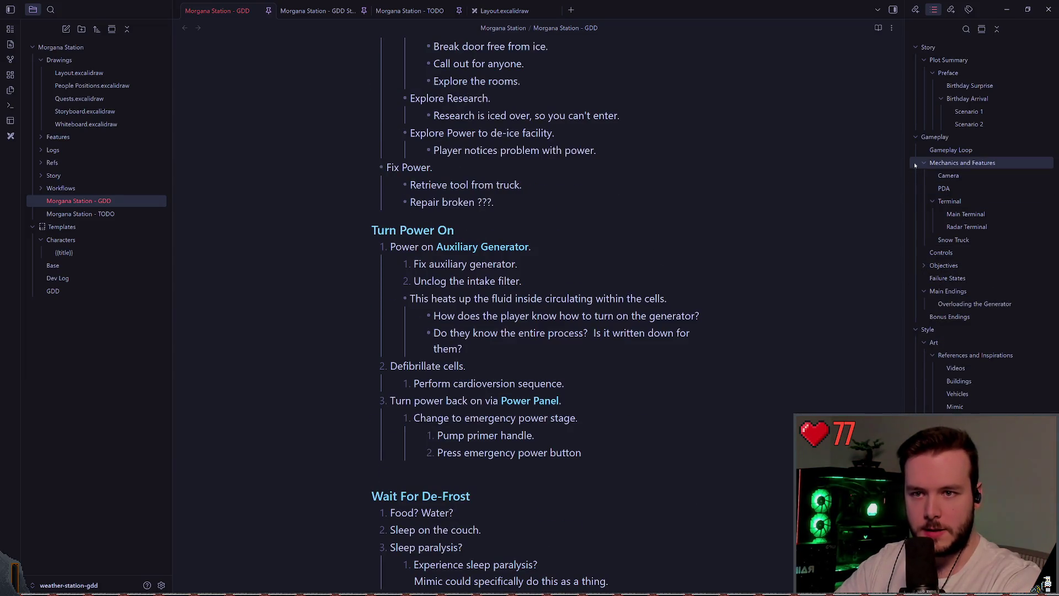
pyautogui.click(938, 163)
pyautogui.click(949, 366)
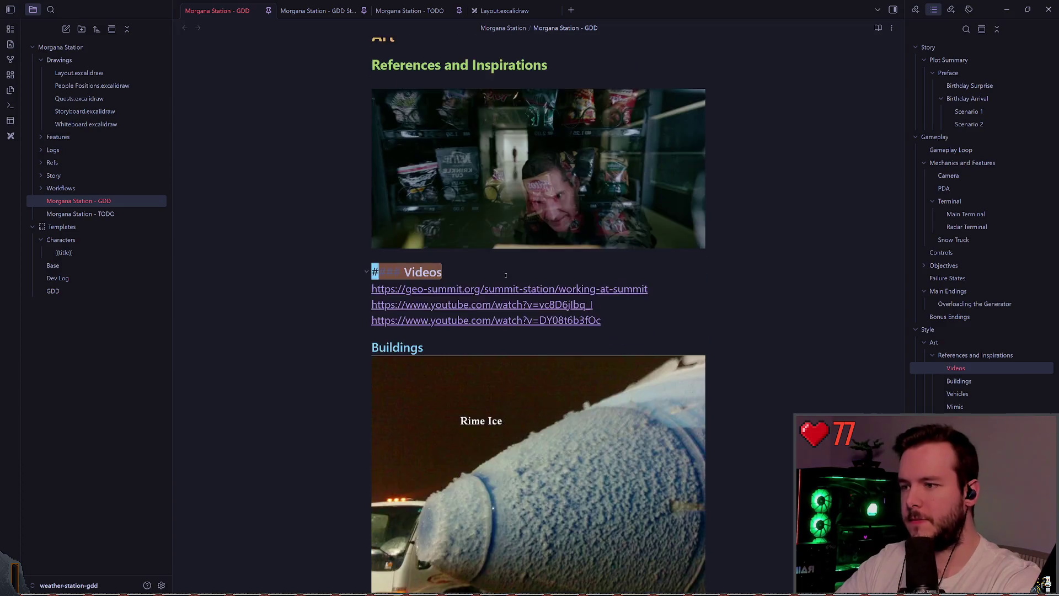
# - Scroll through the reference images down to the General section
pyautogui.scroll(-10, 720, 287)
pyautogui.scroll(-15, 717, 303)
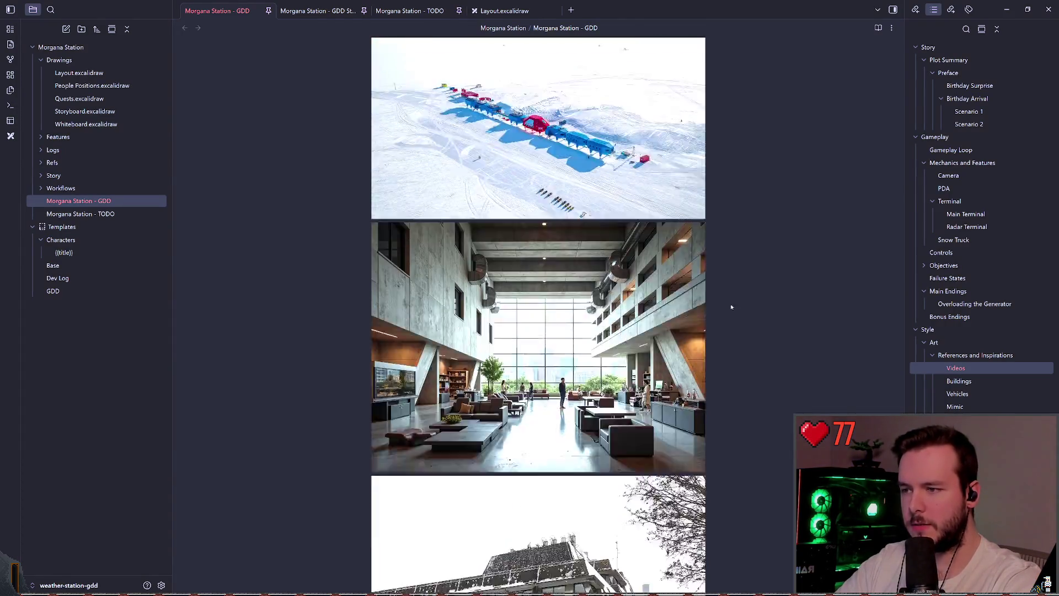
pyautogui.scroll(-15, 772, 311)
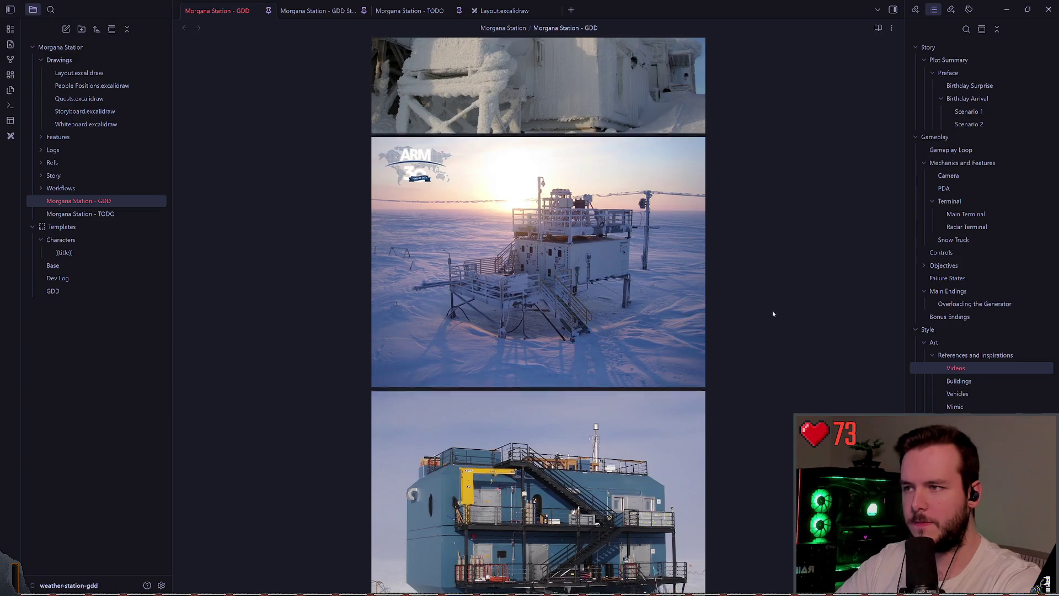
pyautogui.scroll(-15, 764, 299)
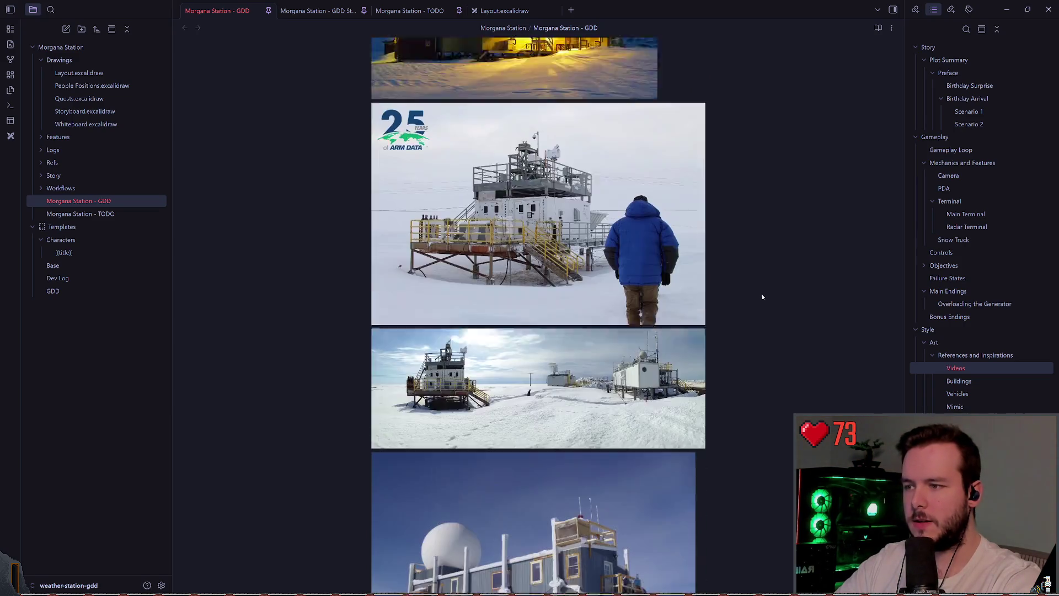
pyautogui.scroll(-5, 761, 305)
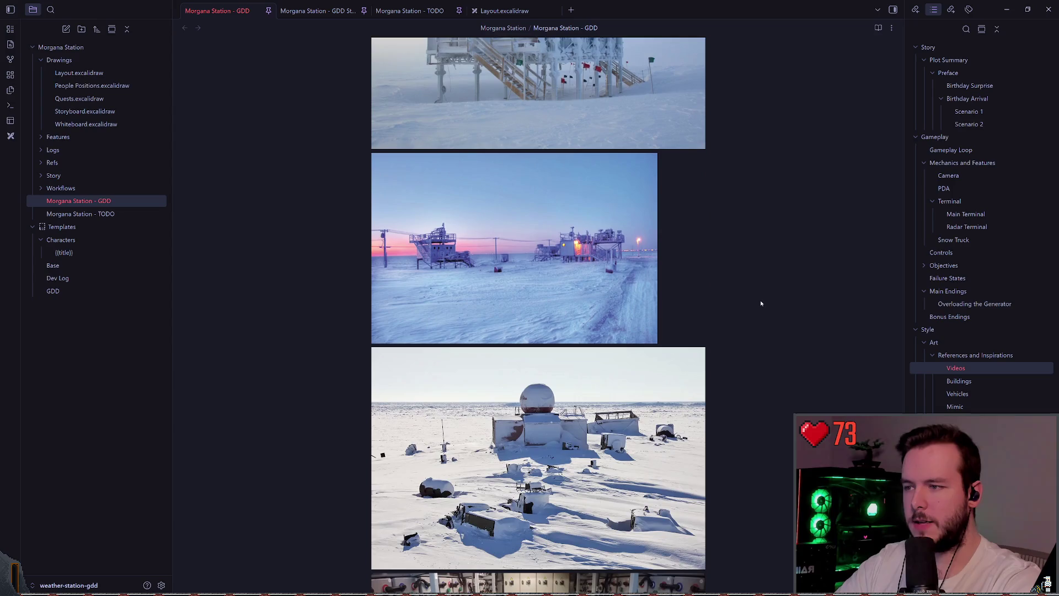
pyautogui.scroll(-5, 751, 309)
pyautogui.scroll(6, 749, 306)
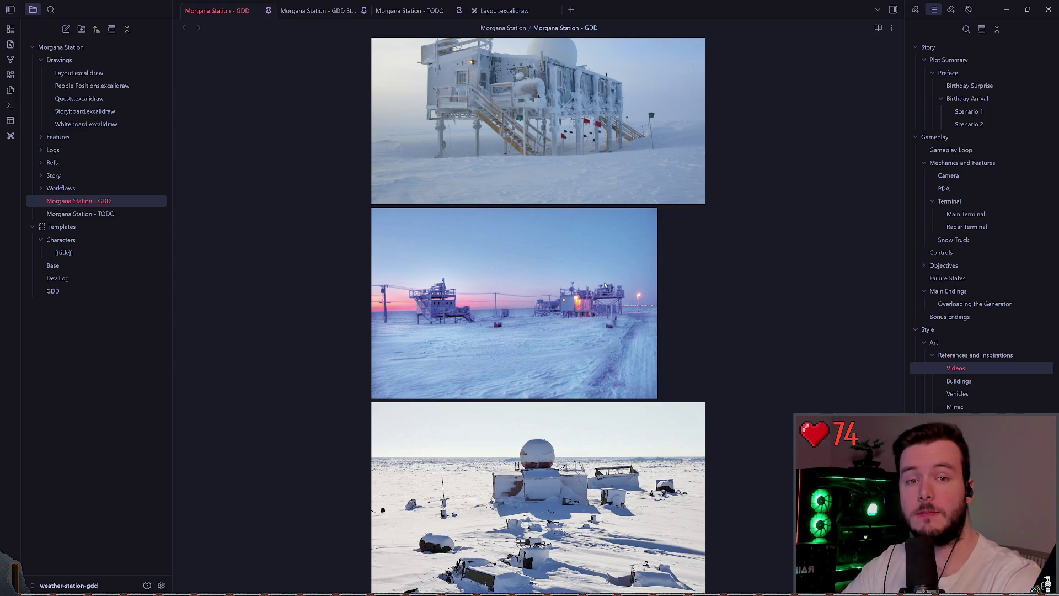
pyautogui.scroll(-15, 605, 285)
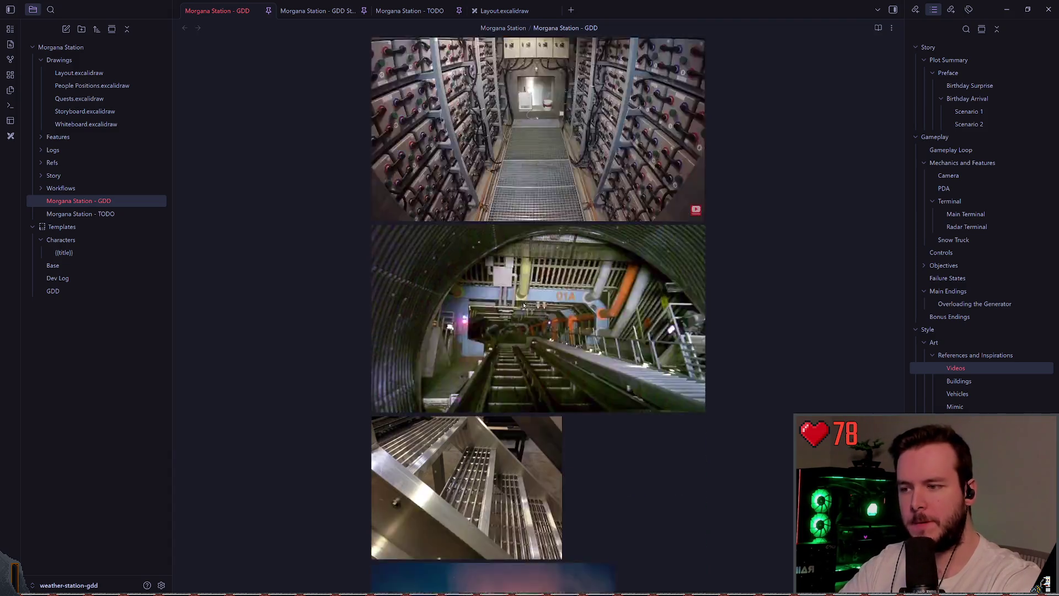
pyautogui.scroll(-20, 524, 301)
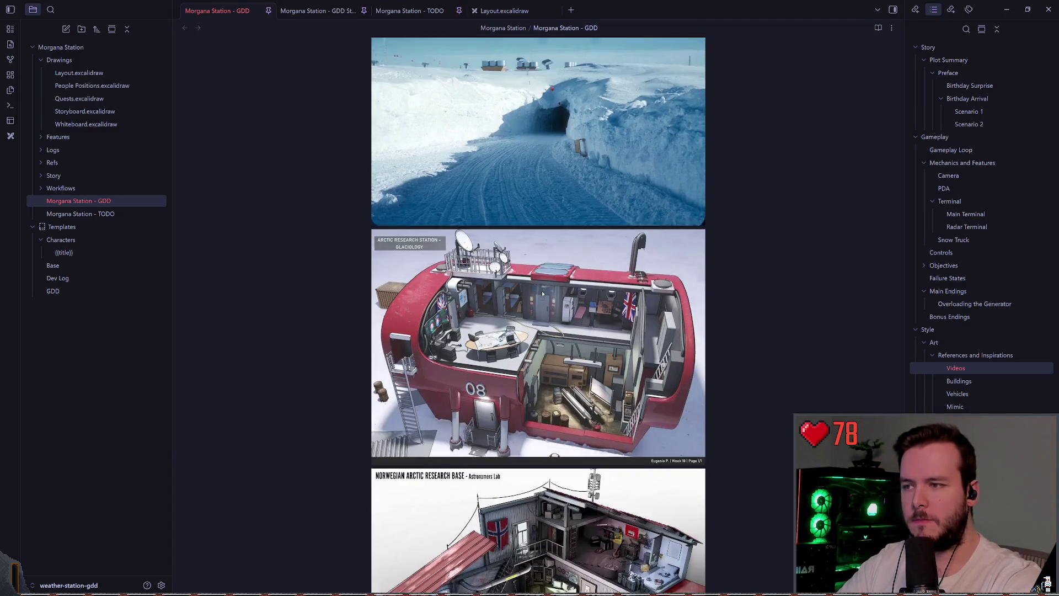
pyautogui.scroll(-20, 567, 296)
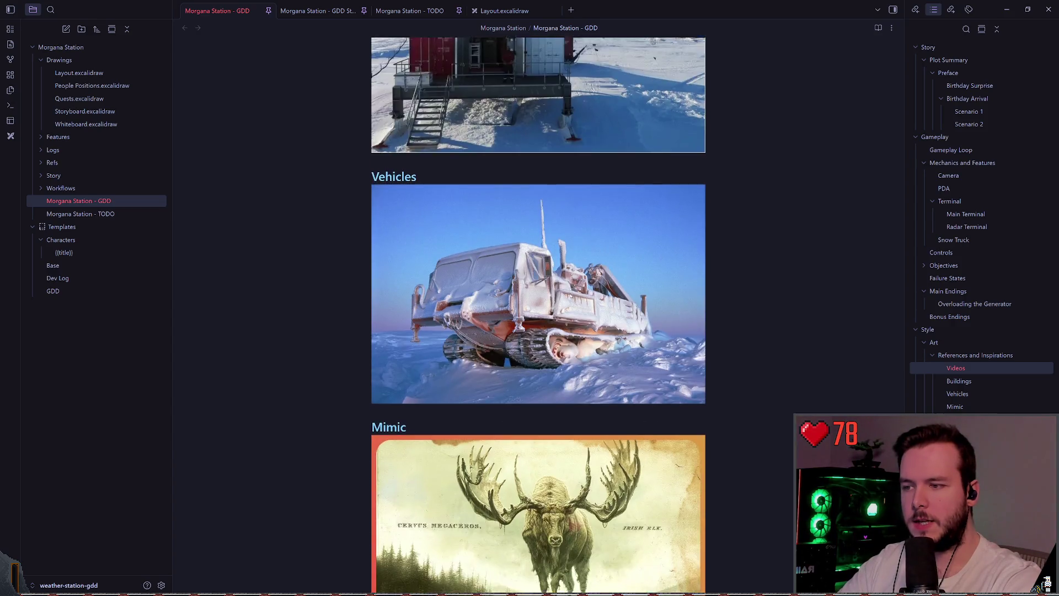
pyautogui.scroll(7, 573, 295)
pyautogui.scroll(-11, 571, 294)
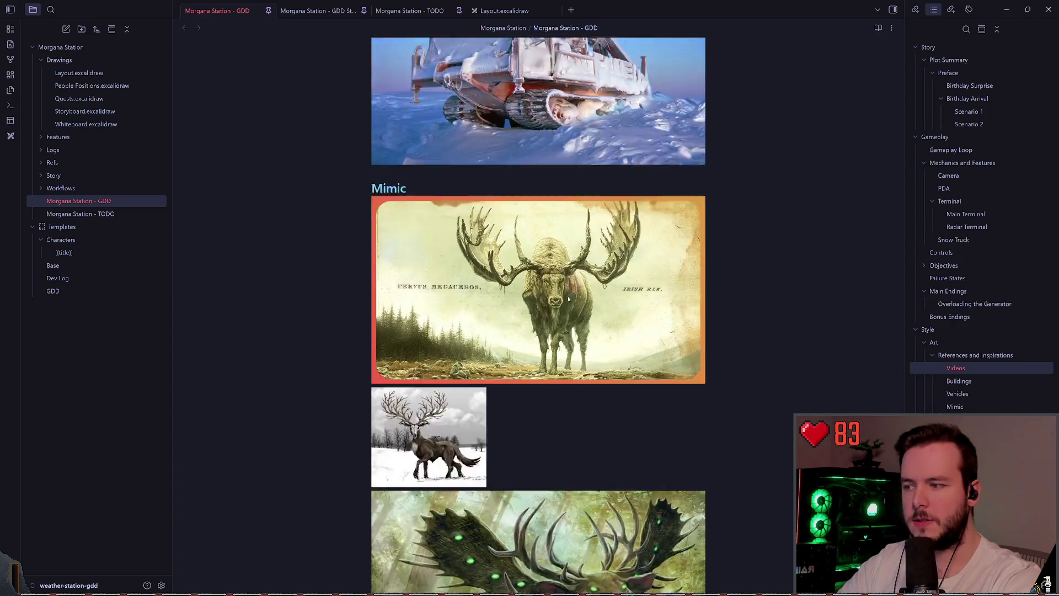
pyautogui.scroll(-5, 569, 294)
pyautogui.scroll(2, 585, 287)
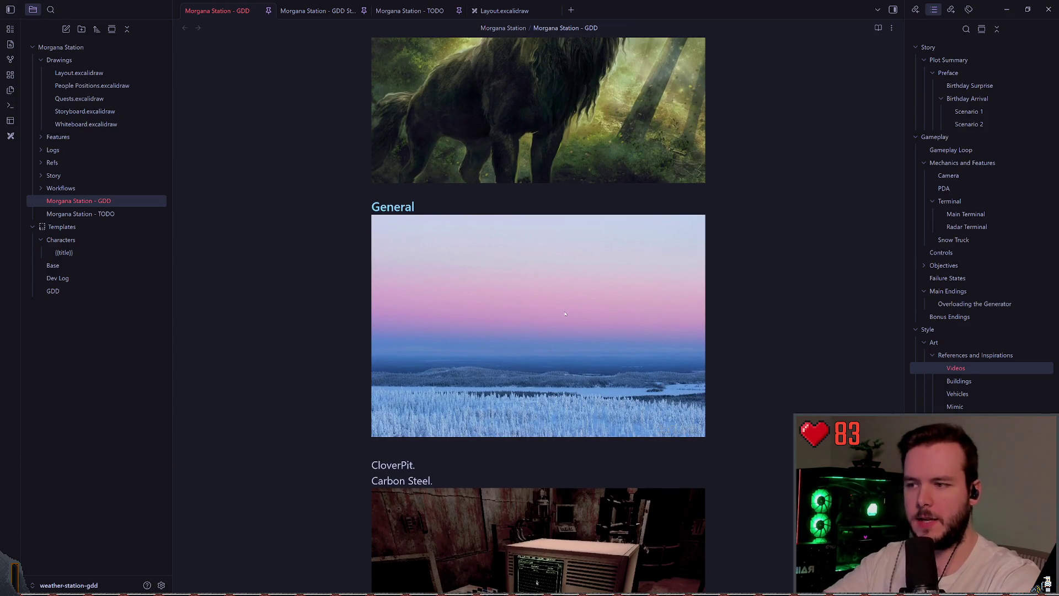
pyautogui.scroll(-2, 602, 279)
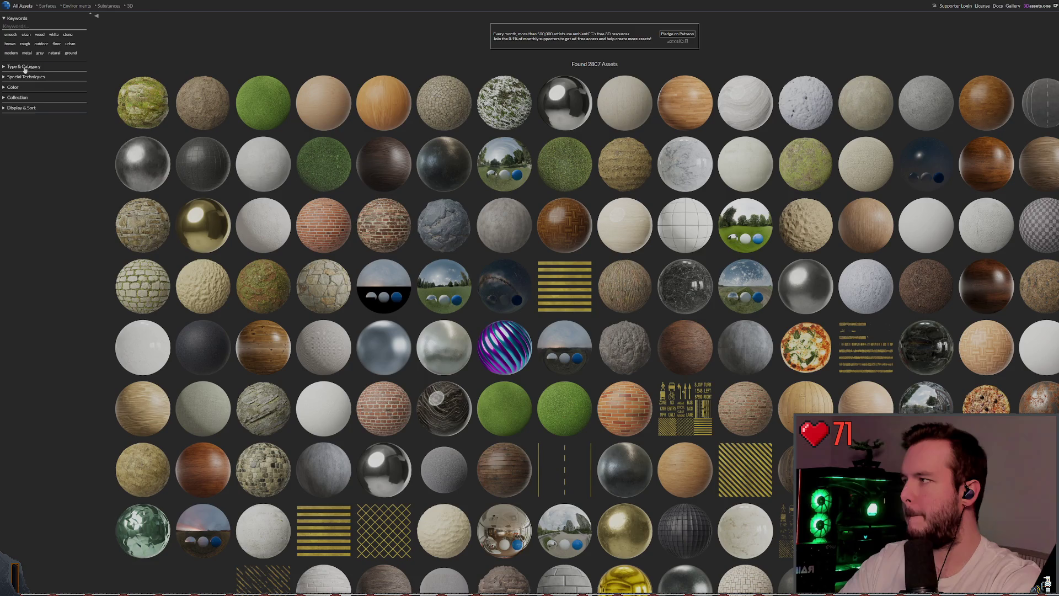
# - Filter the ambientCG asset listing to HDRI environments
pyautogui.click(40, 22)
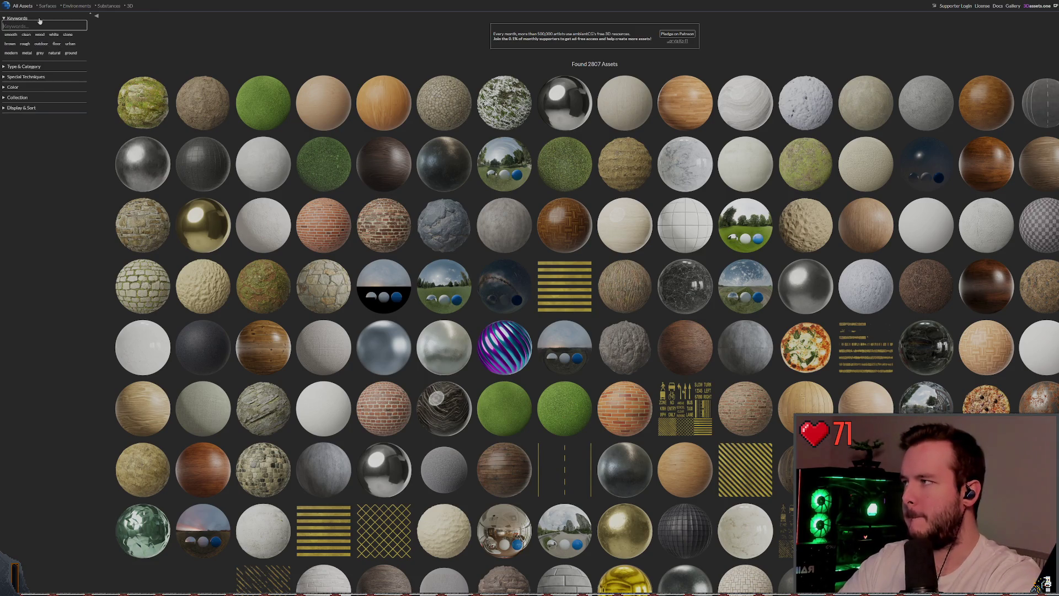
pyautogui.click(76, 5)
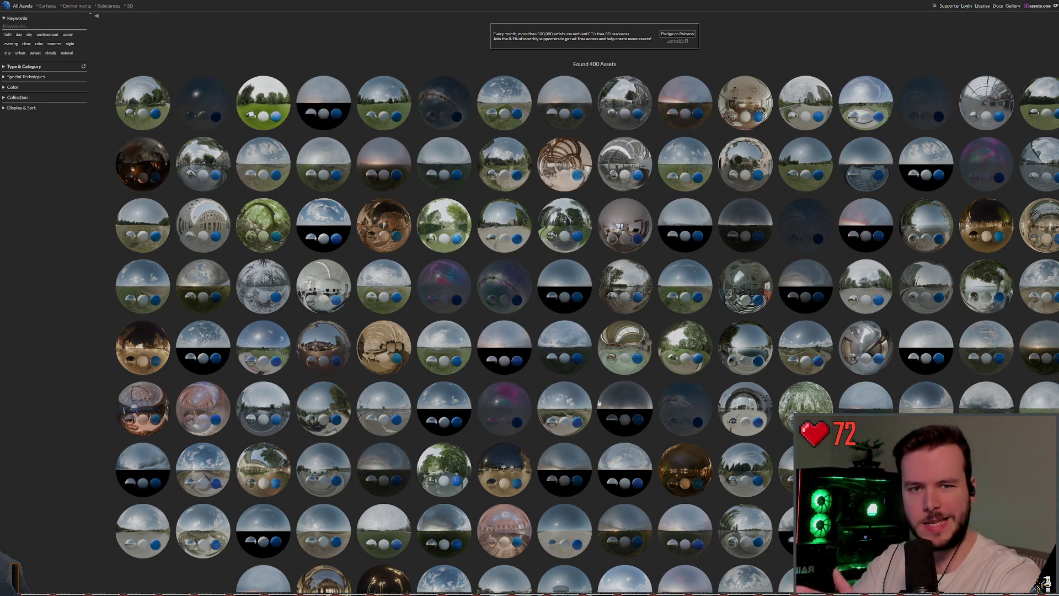
pyautogui.scroll(-4, 303, 326)
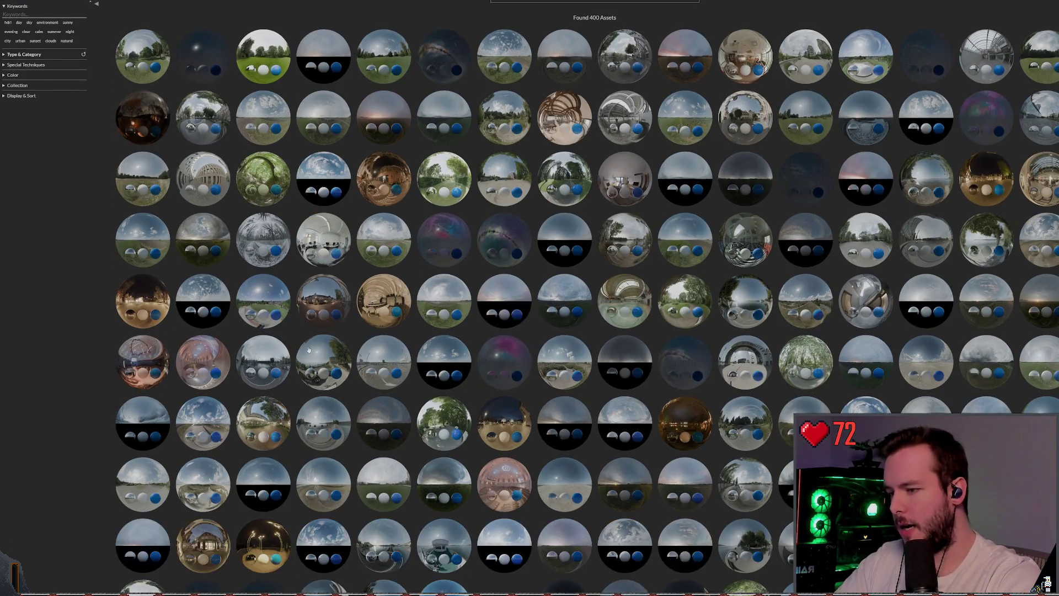
pyautogui.scroll(4, 303, 326)
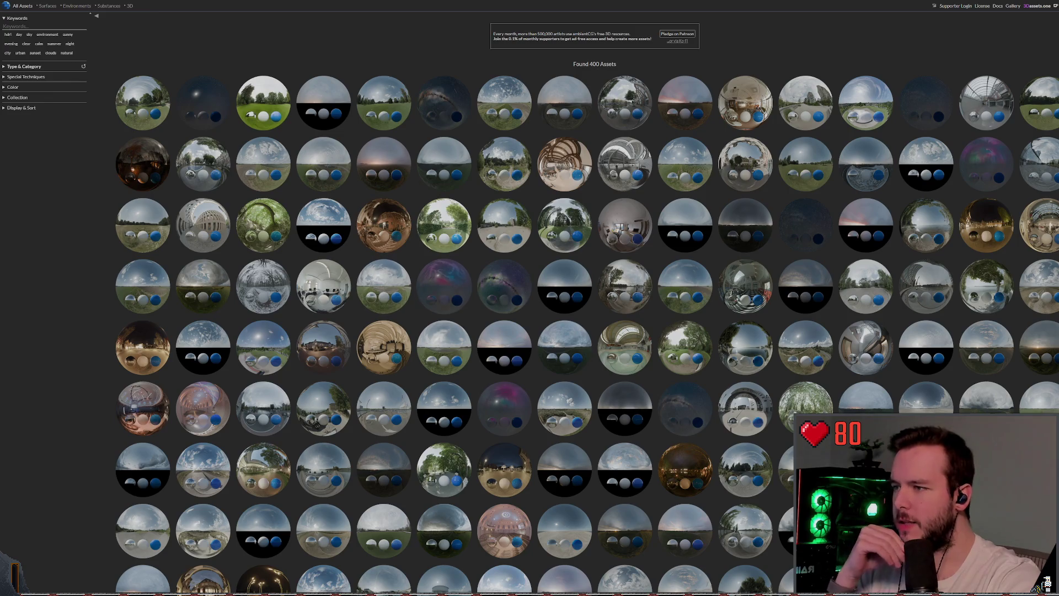
# - Check the Night Sky HDRI 004 and 006 details, then open a new private window
pyautogui.click(441, 290)
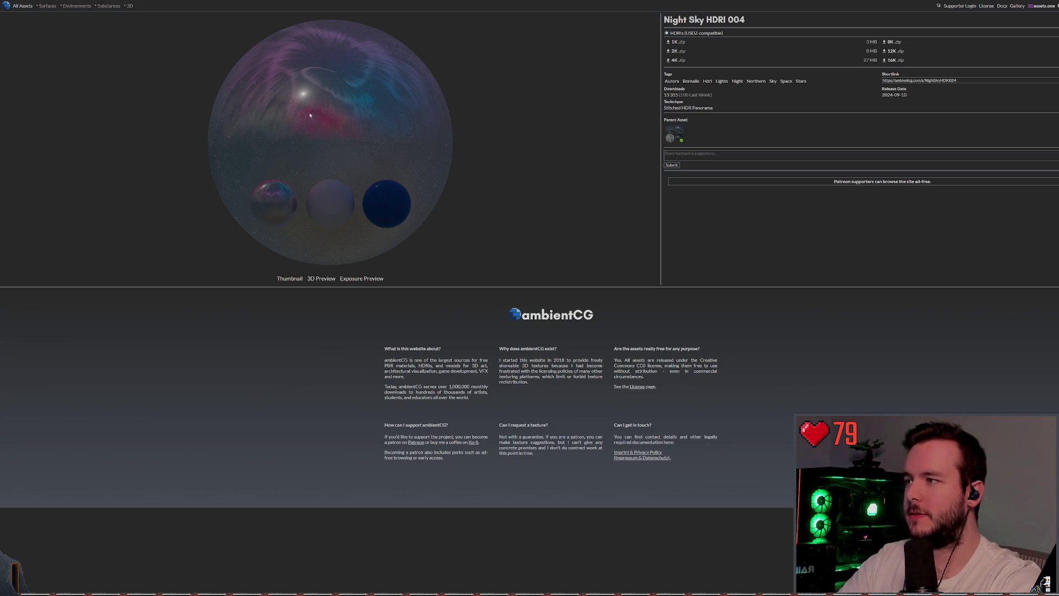
pyautogui.hotkey('alt', 'Left')
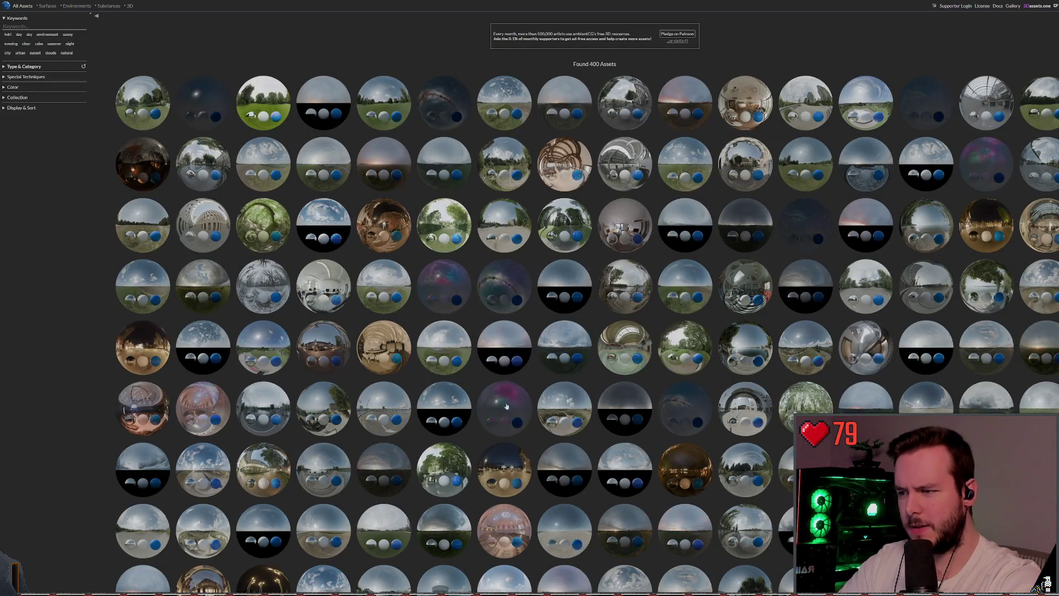
pyautogui.click(316, 101)
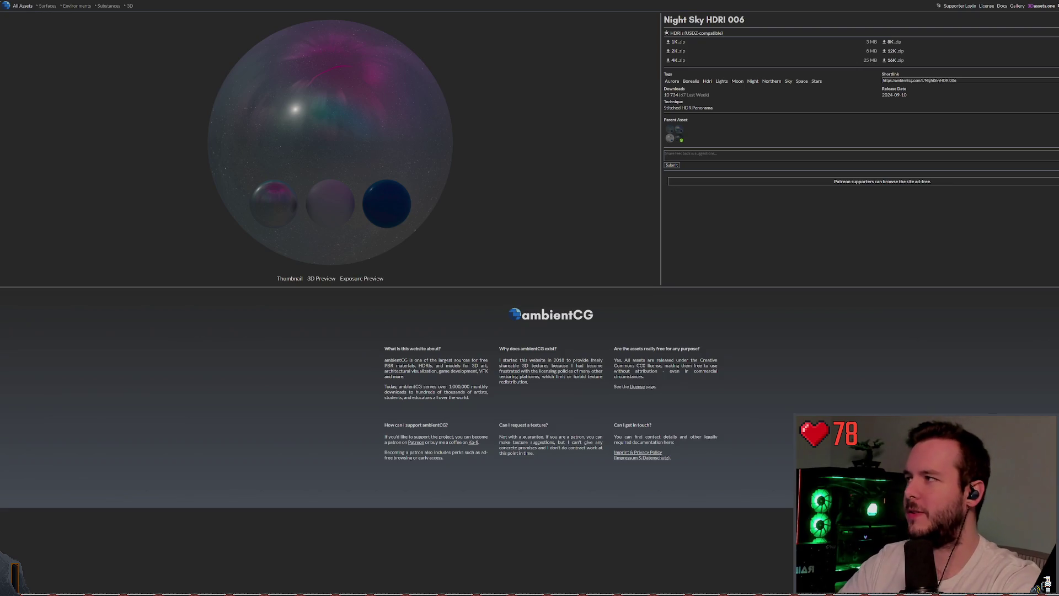
pyautogui.hotkey('alt', 'Left')
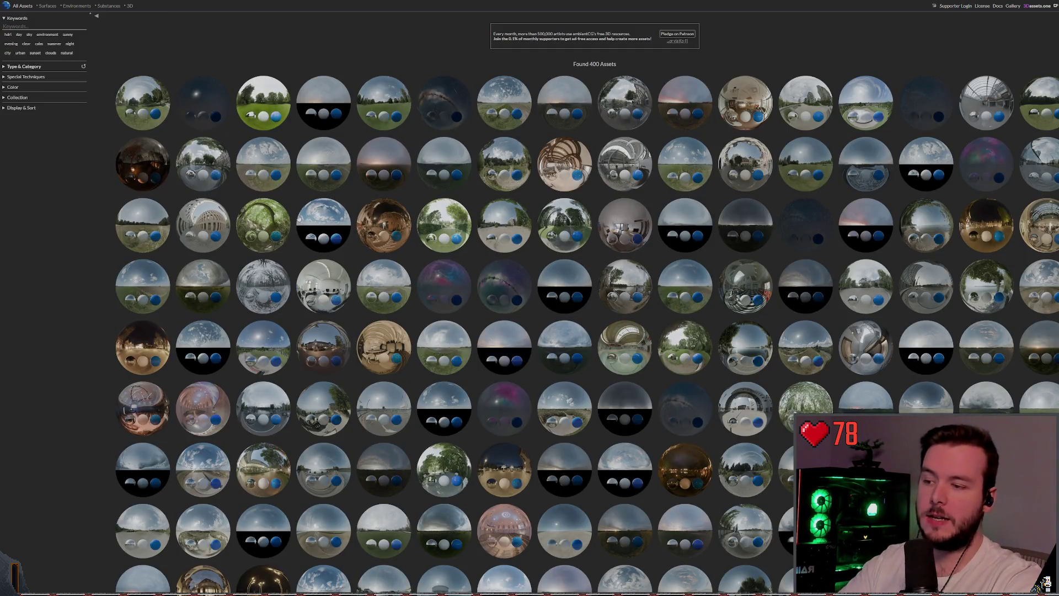
pyautogui.scroll(-1, 367, 279)
pyautogui.scroll(-8, 368, 280)
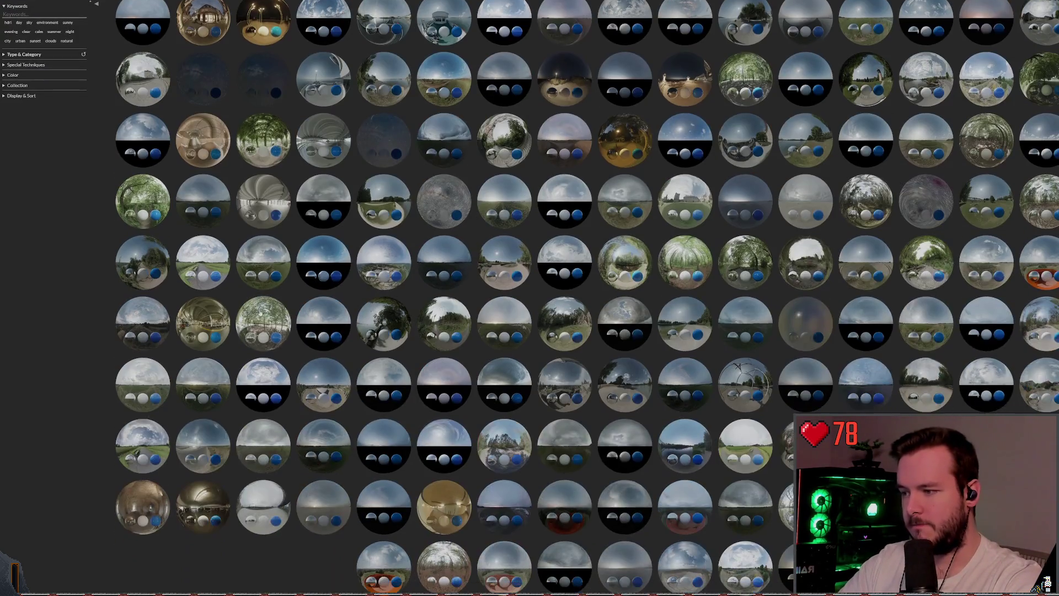
pyautogui.hotkey('ctrl', 'shift', 'n')
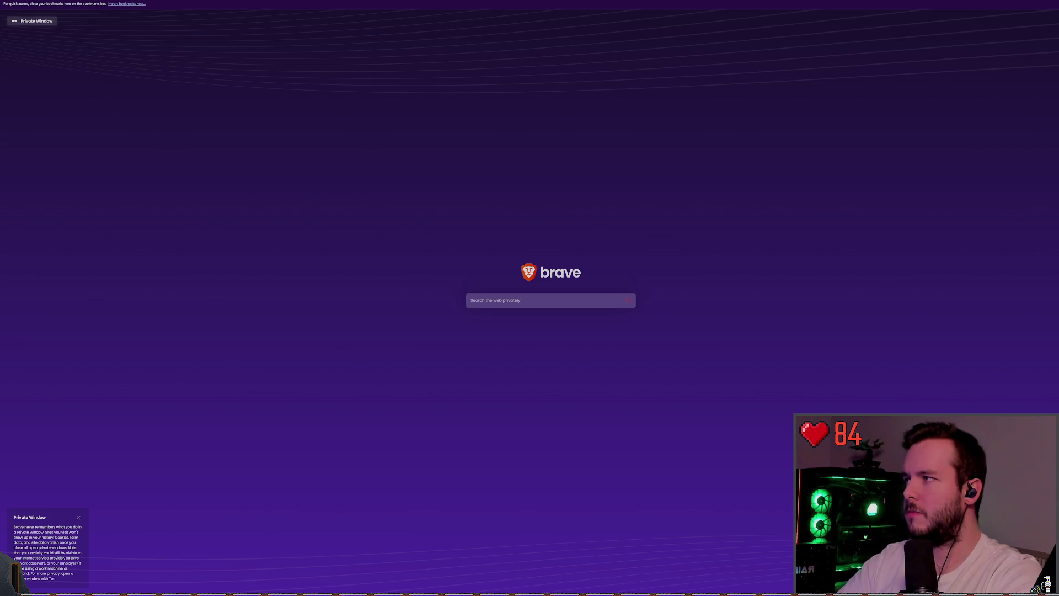
# - Search the web for 'terrain3d docs' and read the docs' Low-poly & PS1 Styles section
pyautogui.write('terrain3d docs')
pyautogui.press('Return')
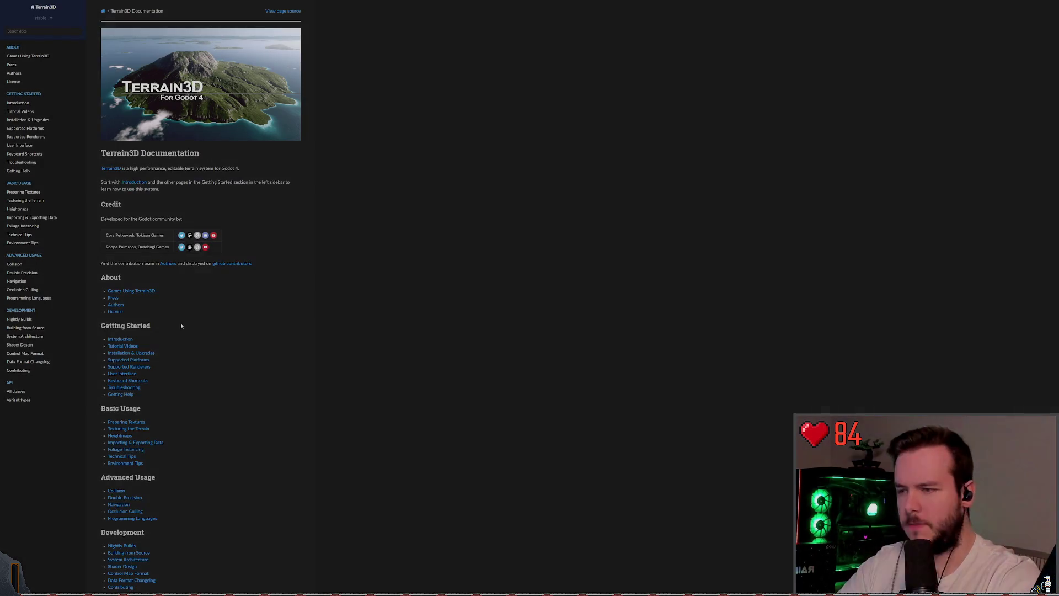
pyautogui.click(49, 33)
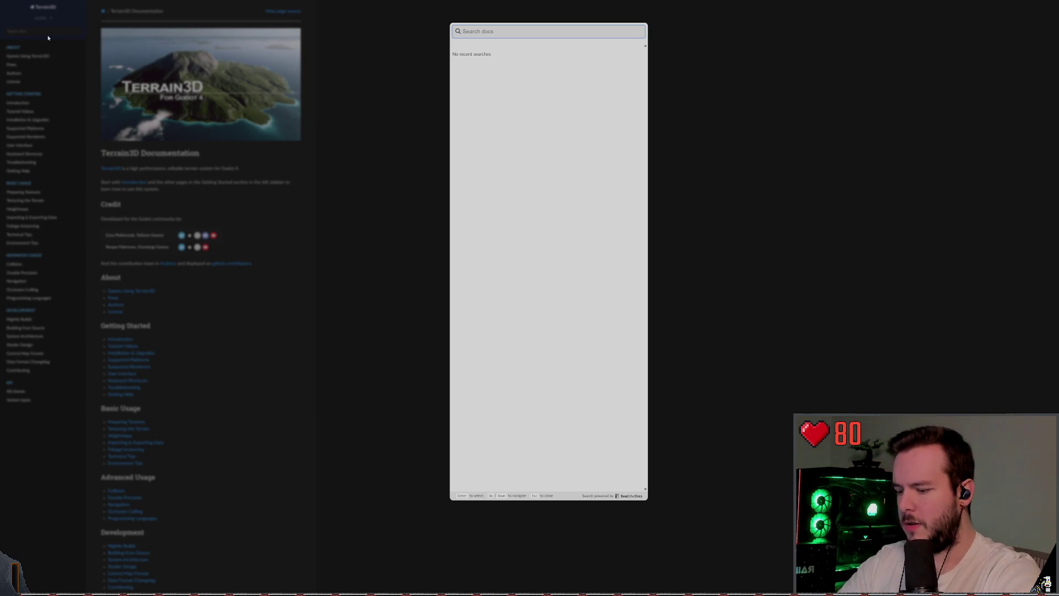
pyautogui.write('low poly')
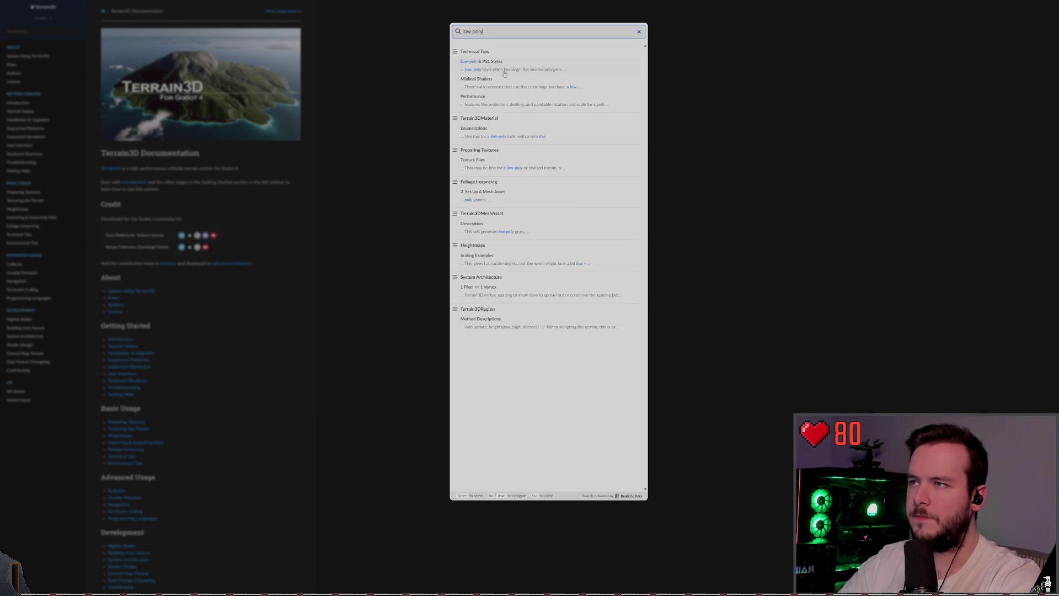
pyautogui.click(501, 83)
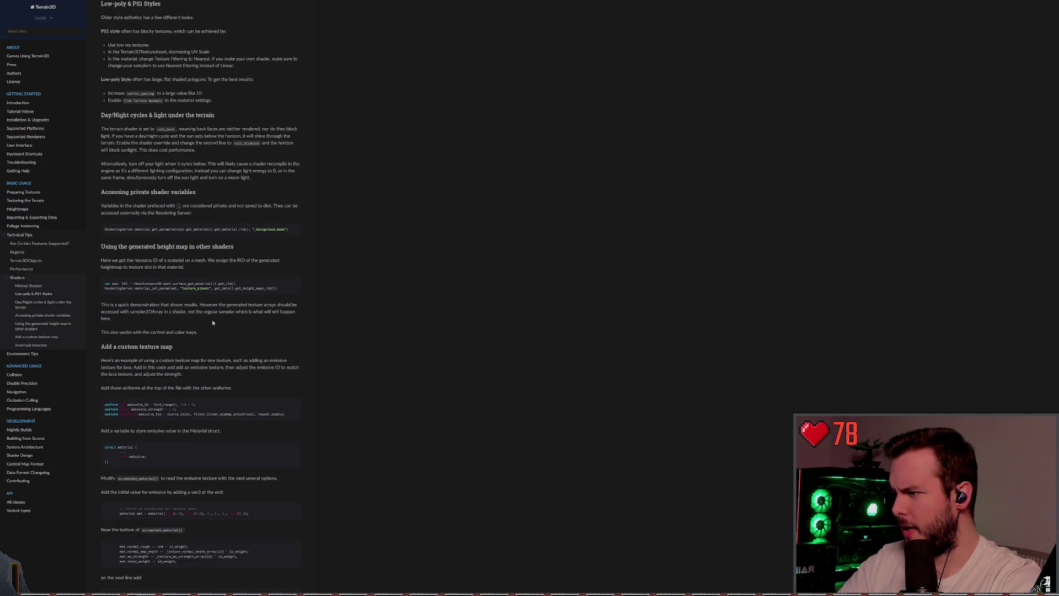
pyautogui.scroll(3, 221, 297)
pyautogui.scroll(-10, 222, 288)
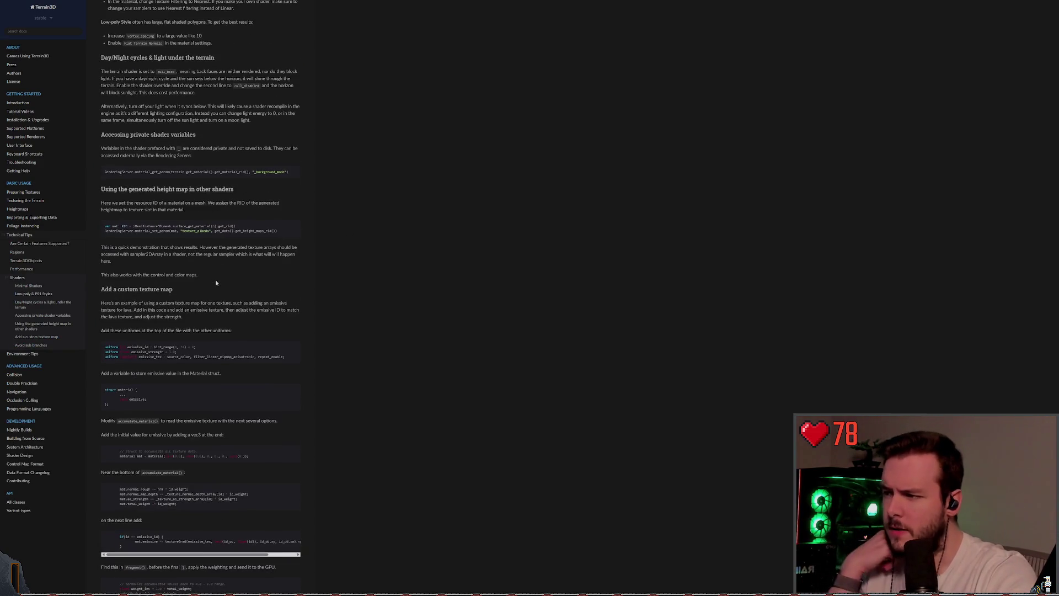
pyautogui.scroll(9, 201, 298)
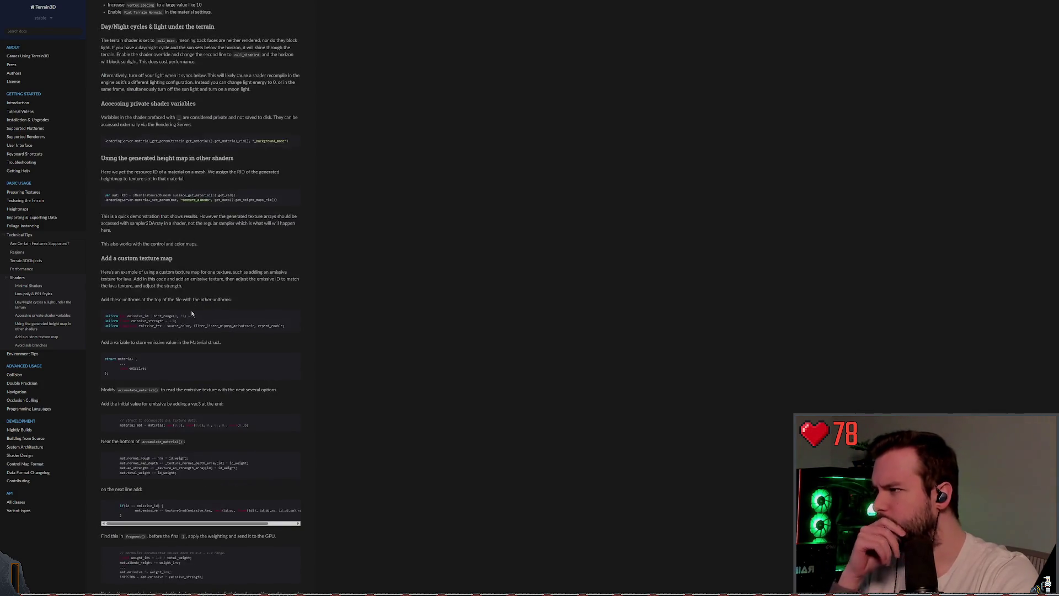
pyautogui.scroll(7, 187, 436)
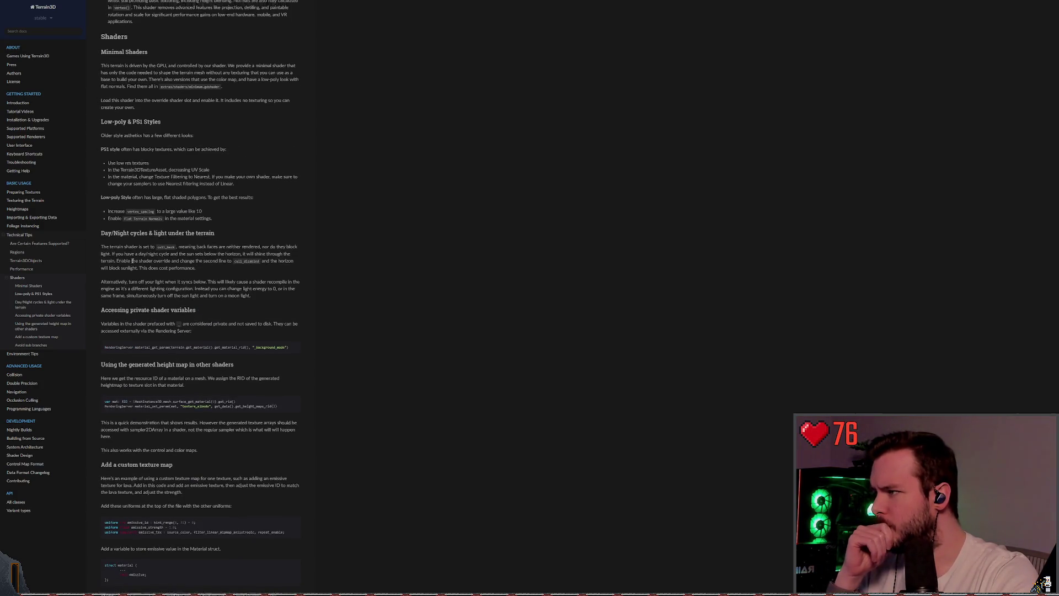
pyautogui.scroll(7, 188, 287)
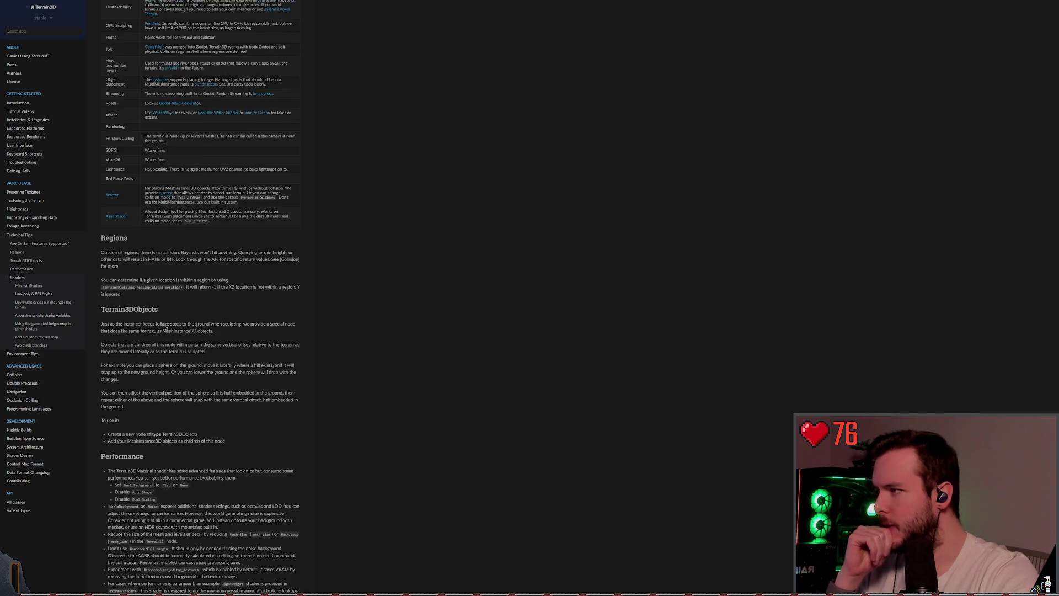
# - Find 'textures' in the docs, go to Preparing Textures' Where to Get Textures, and follow the PolyHaven link
pyautogui.click(37, 36)
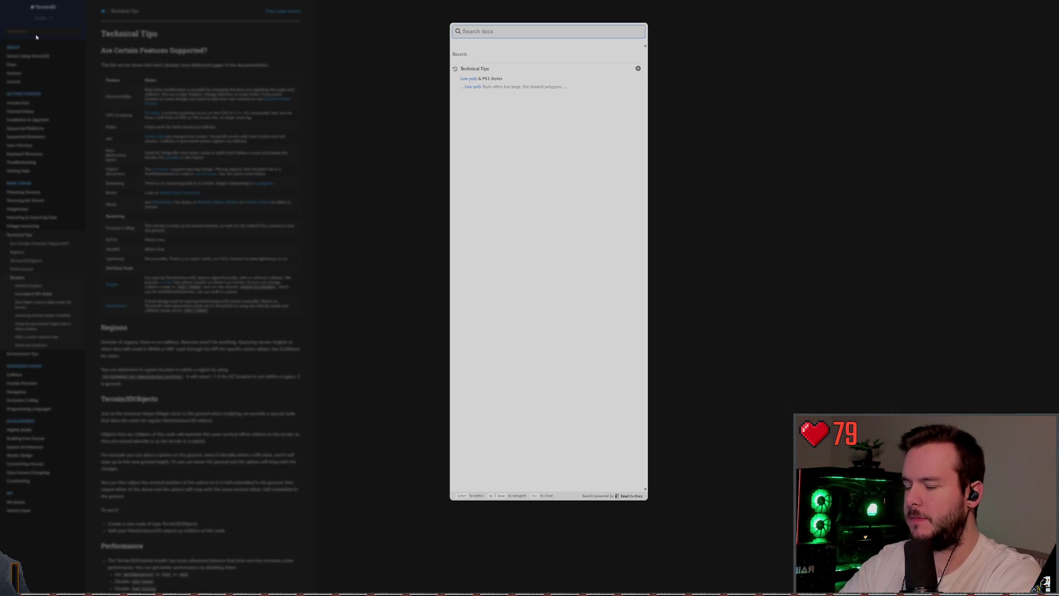
pyautogui.write('textures')
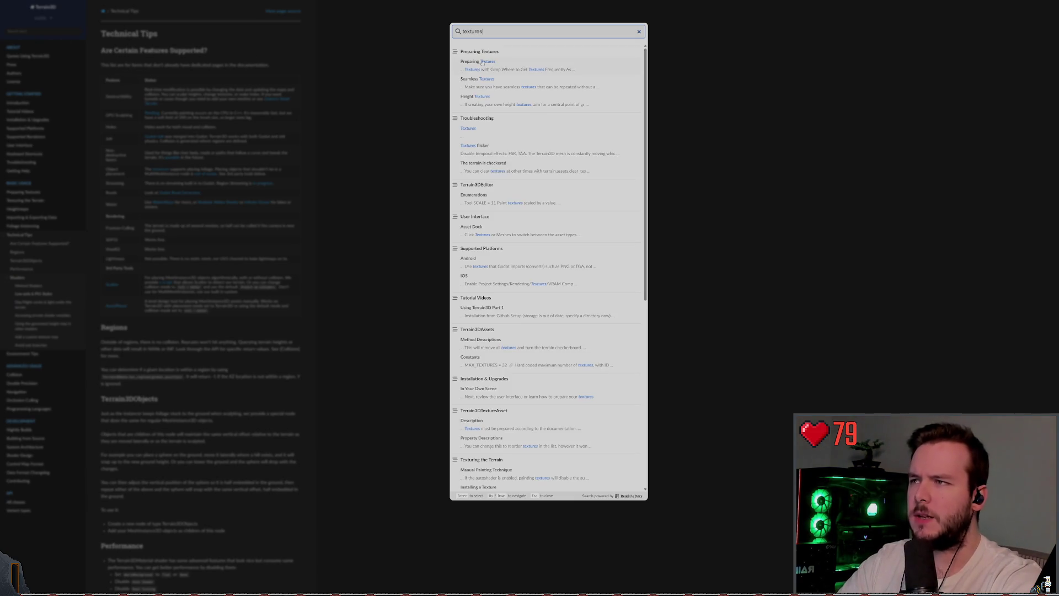
pyautogui.click(482, 63)
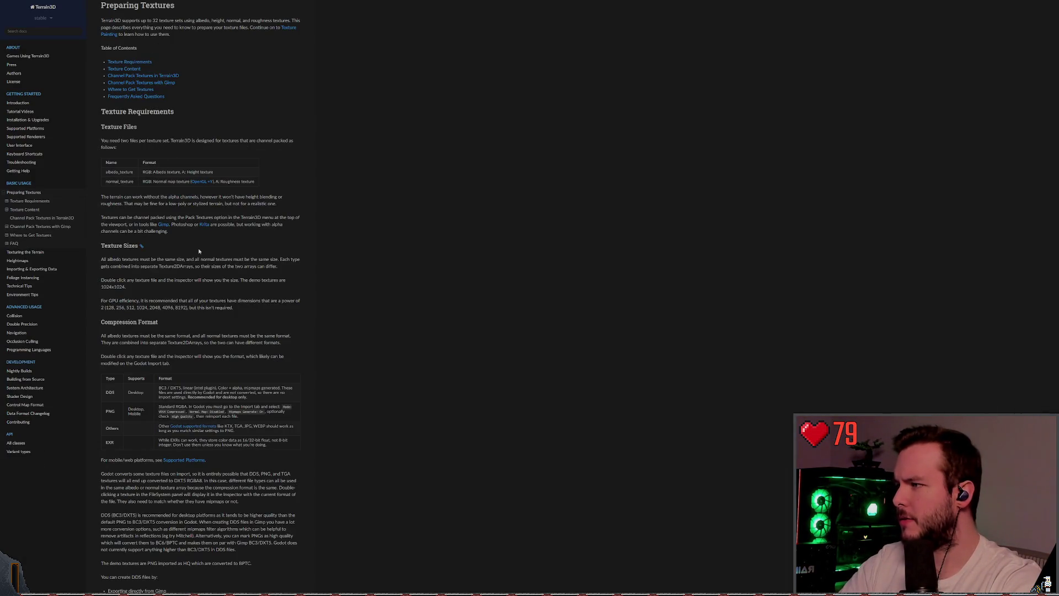
pyautogui.click(146, 91)
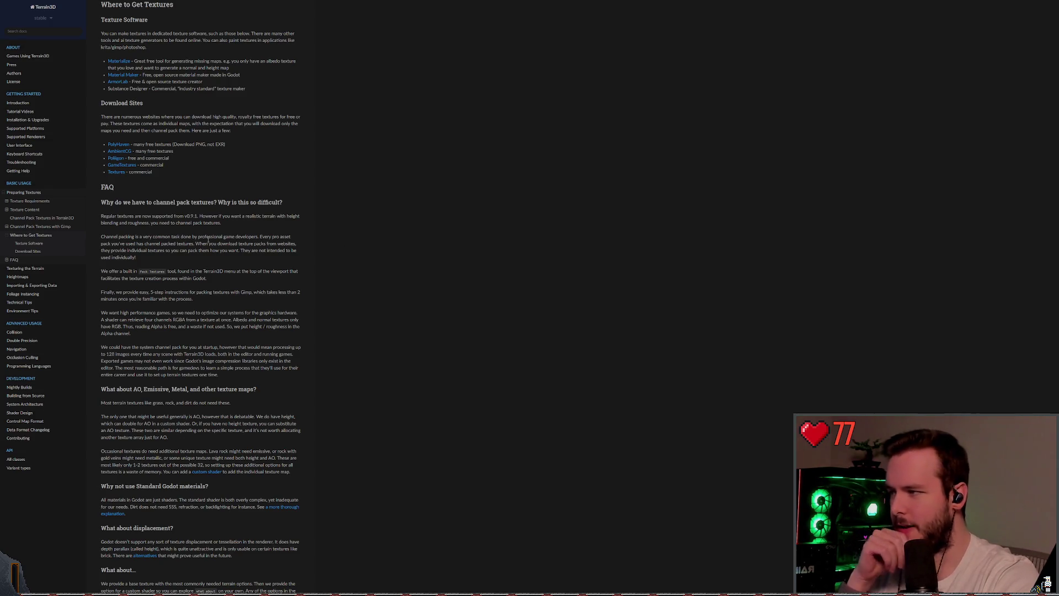
pyautogui.scroll(5, 257, 236)
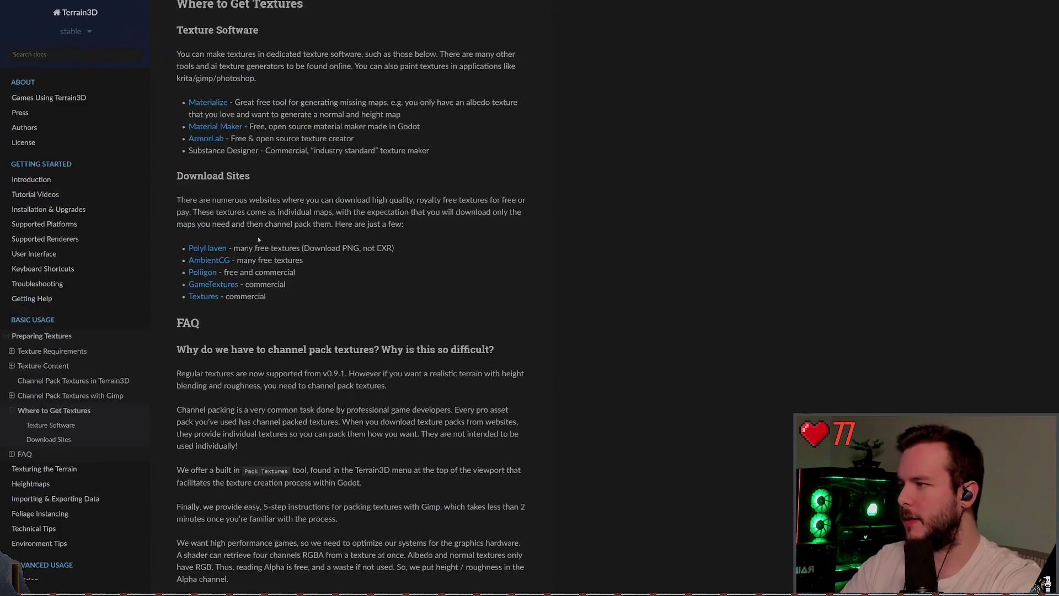
pyautogui.moveTo(228, 348); pyautogui.dragTo(216, 260)
pyautogui.click(237, 260)
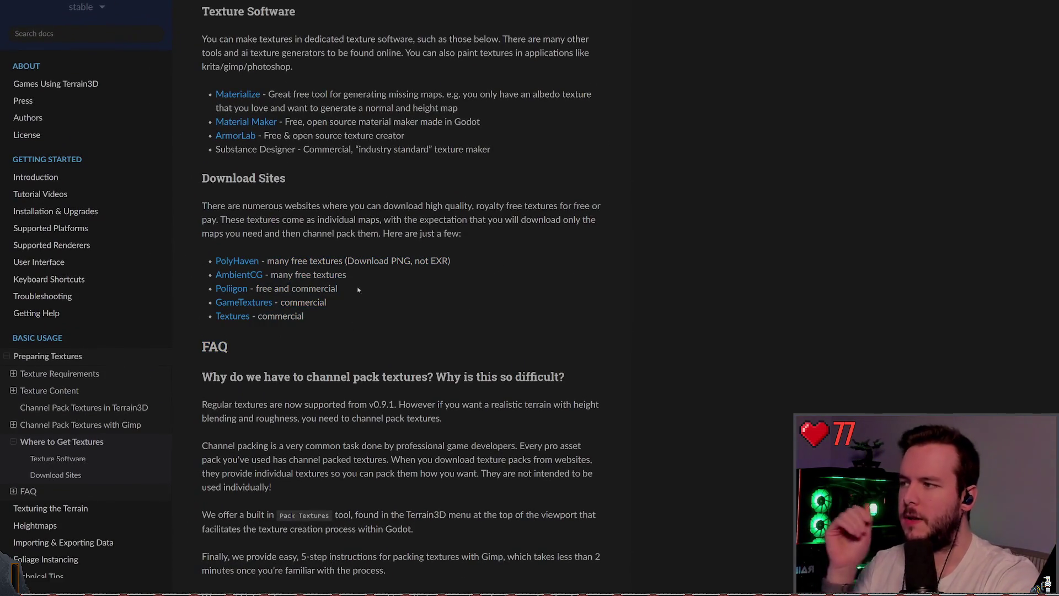
pyautogui.click(237, 261)
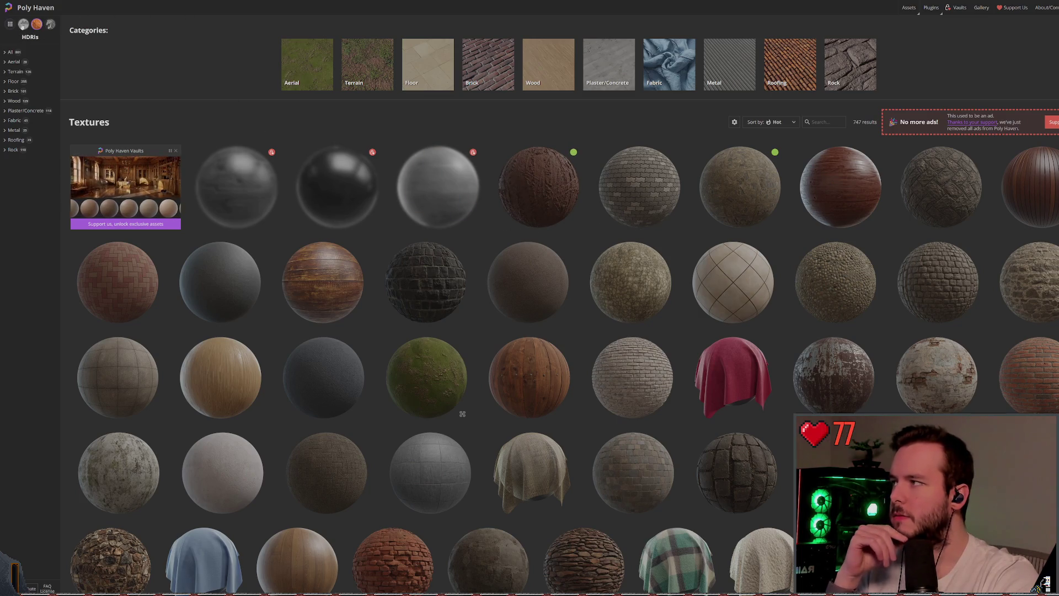
# - Browse Poly Haven's HDRIs and the green ice material in ambientCG's Ice & Snow collection
pyautogui.click(23, 25)
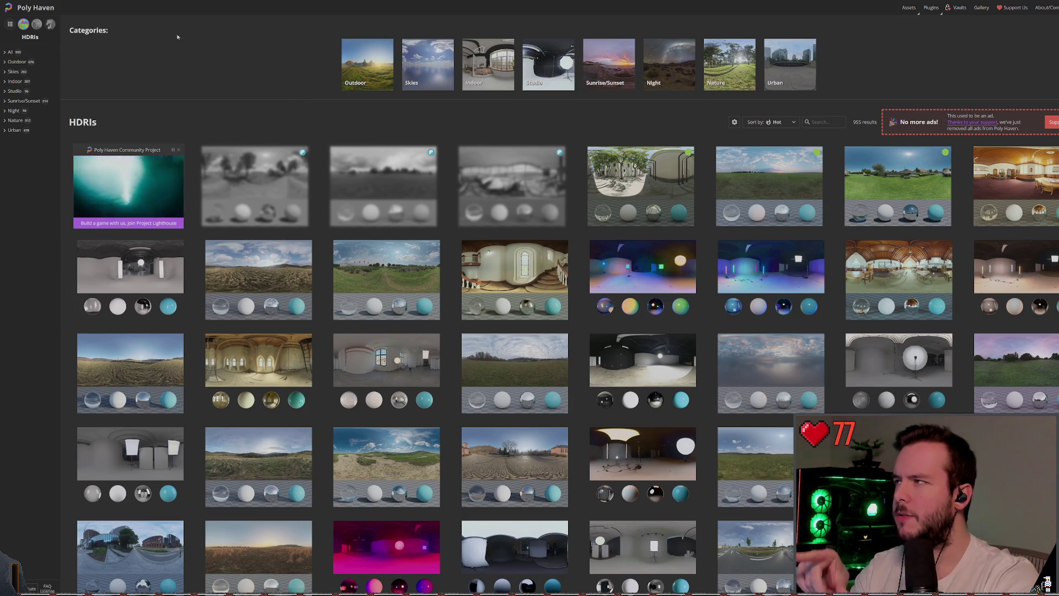
pyautogui.hotkey('ctrl', 'w')
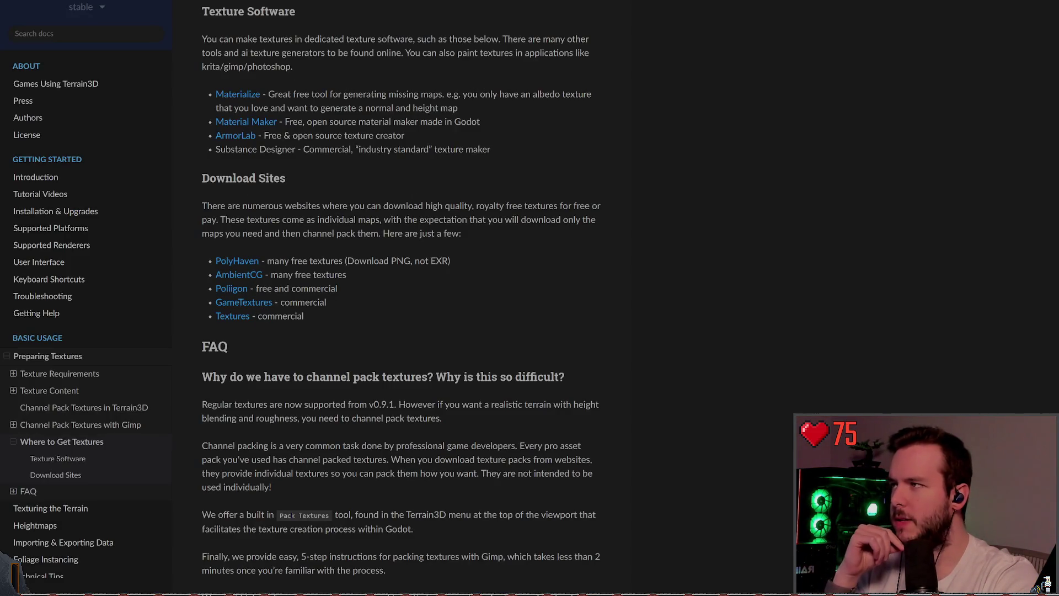
pyautogui.hotkey('ctrl', 'Tab')
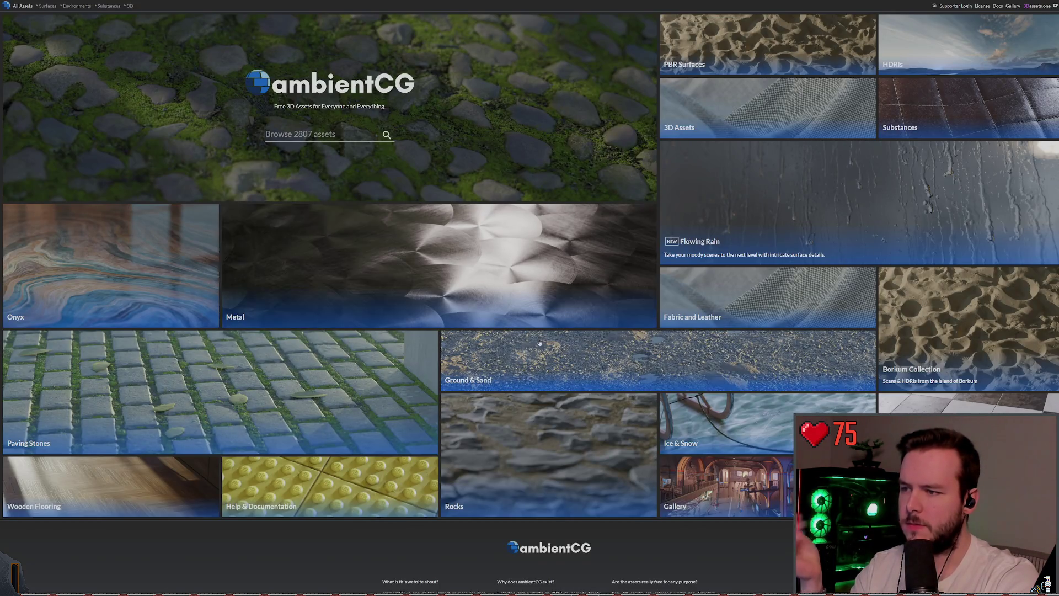
pyautogui.click(711, 425)
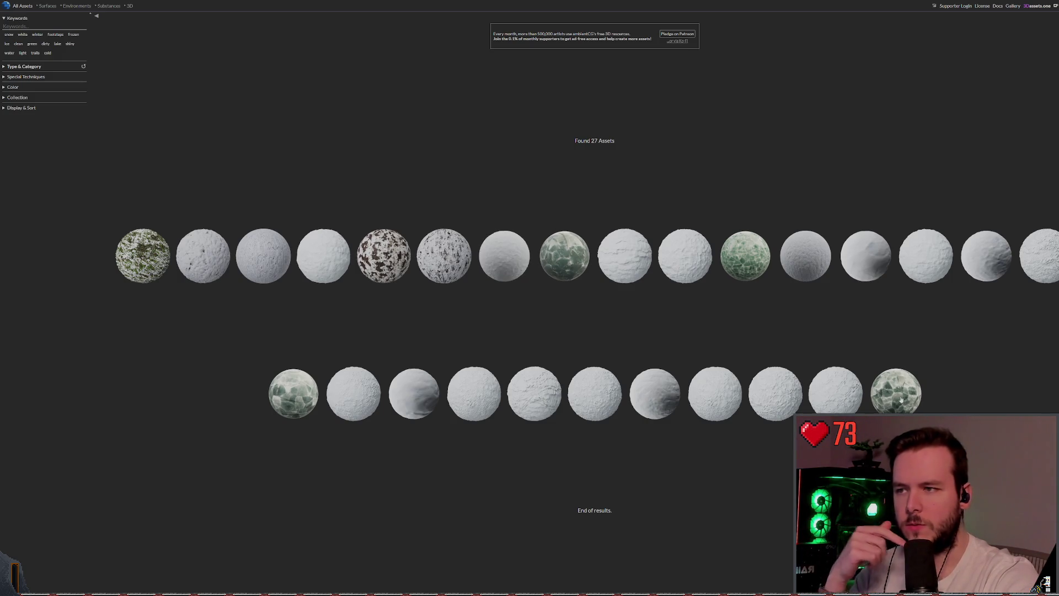
pyautogui.click(564, 255)
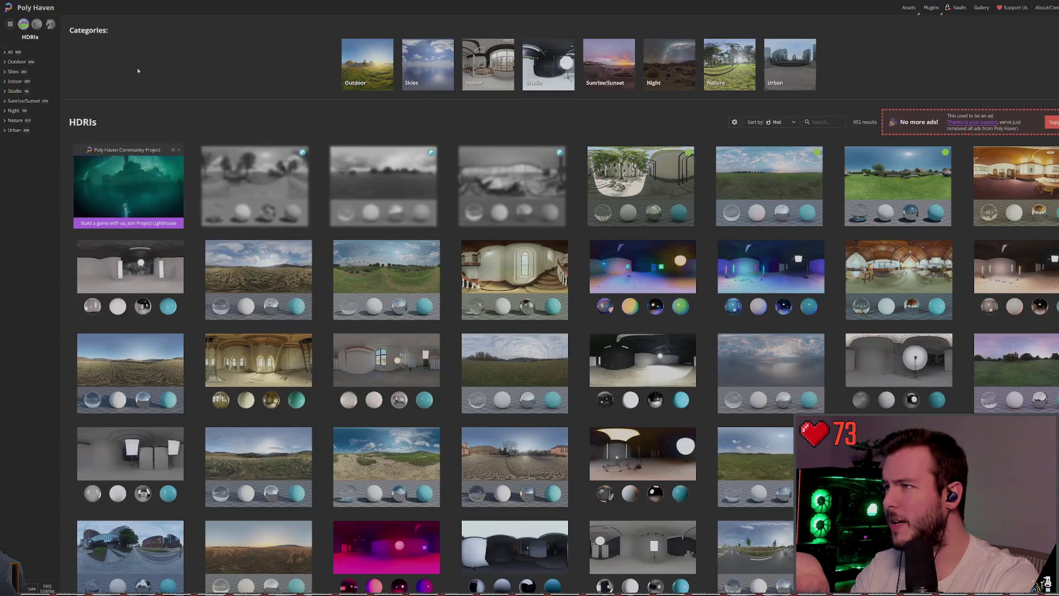
# - Search Poly Haven's All Assets library for 'snow'
pyautogui.click(10, 24)
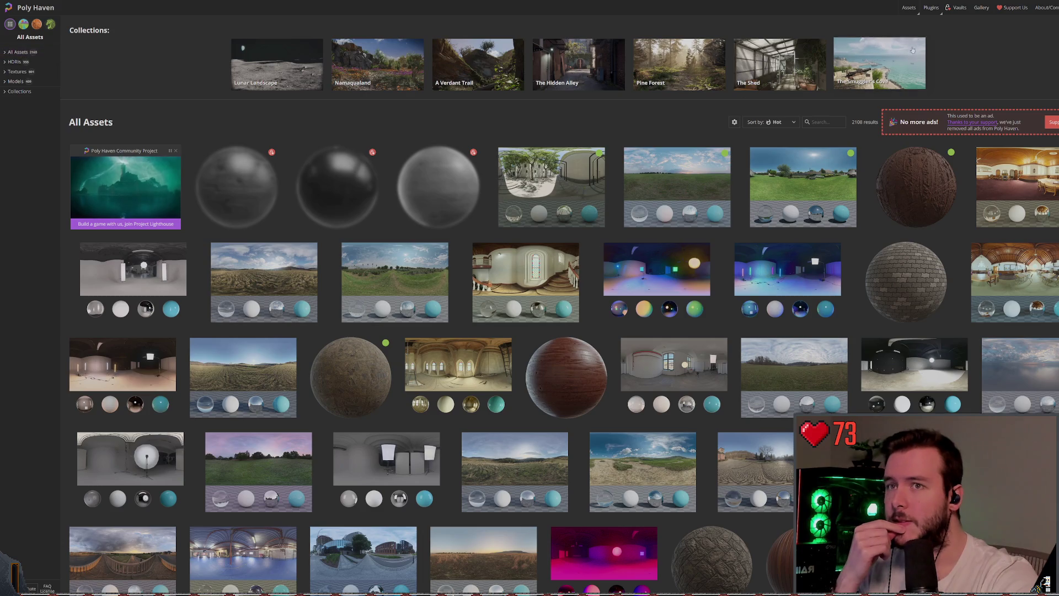
pyautogui.click(828, 123)
pyautogui.write('snow')
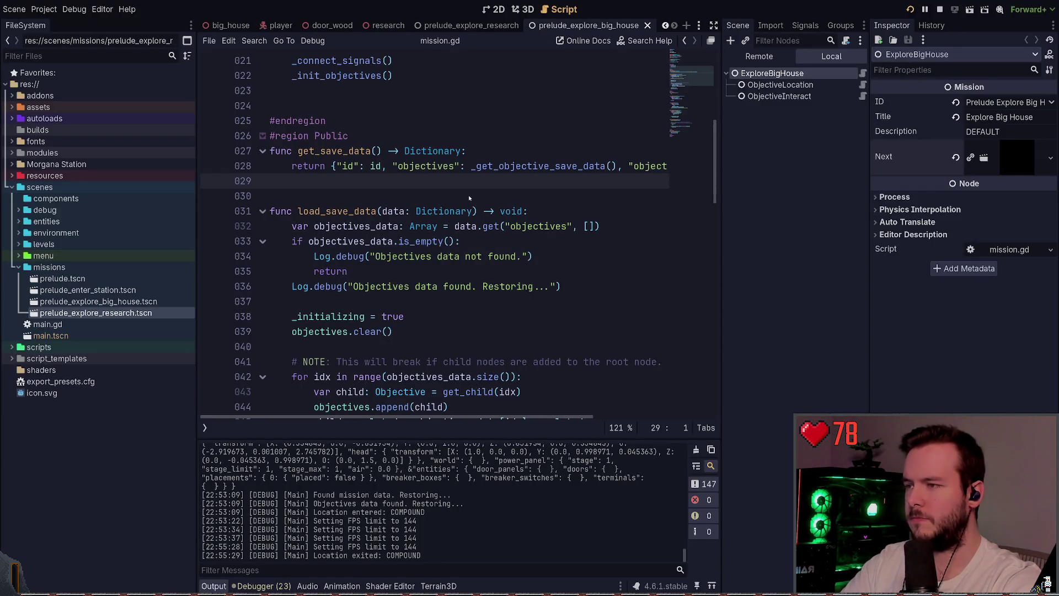
# - Run the Explore Big House mission with F5 and quit it from the pause menu
pyautogui.press('F5')
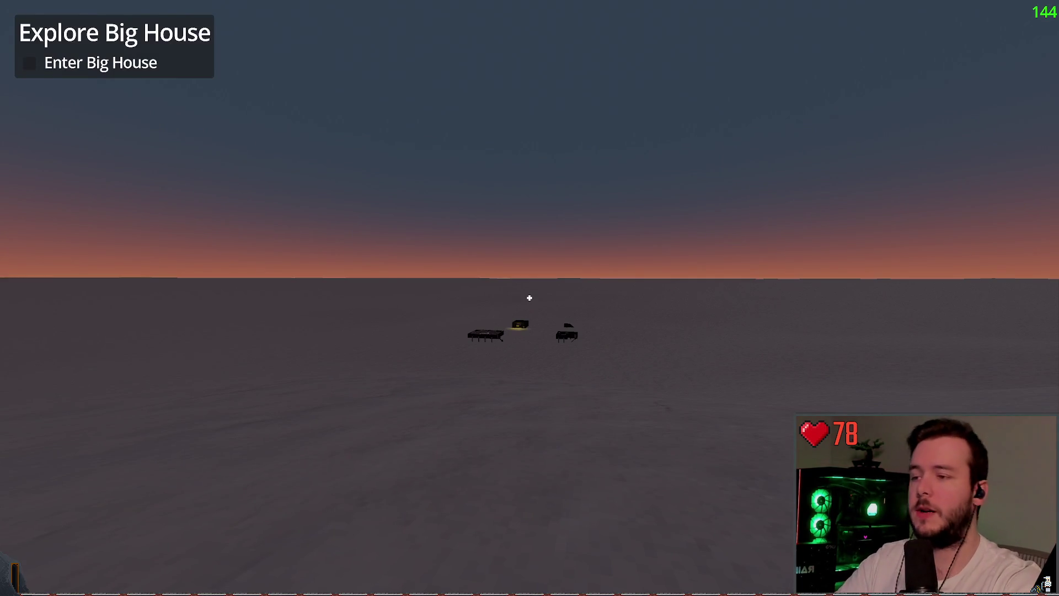
pyautogui.press('Escape')
pyautogui.click(70, 391)
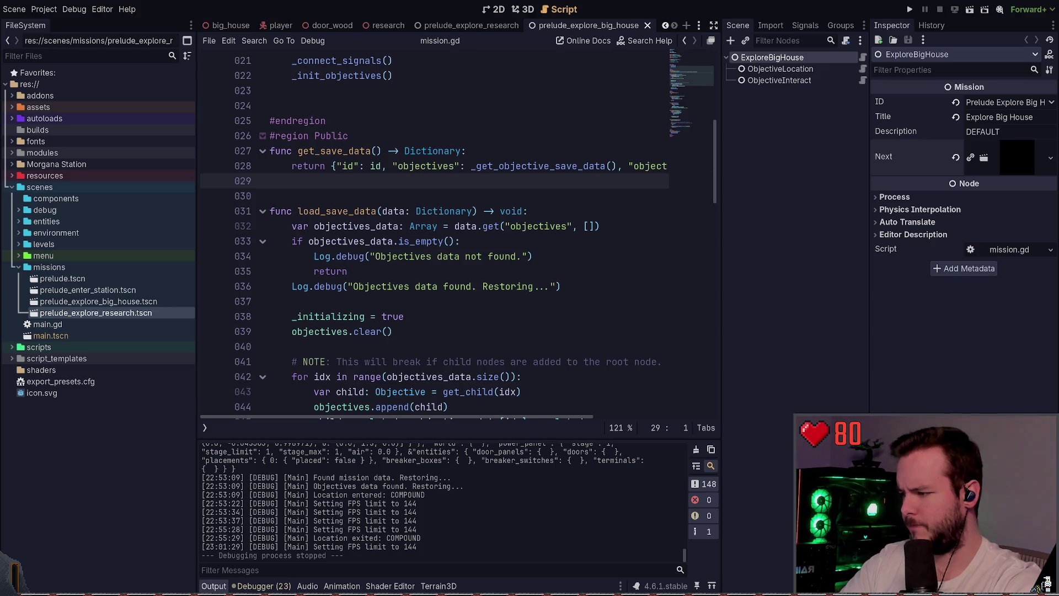
# - Select the missions folder and bring up its New Scene option
pyautogui.press('Down')
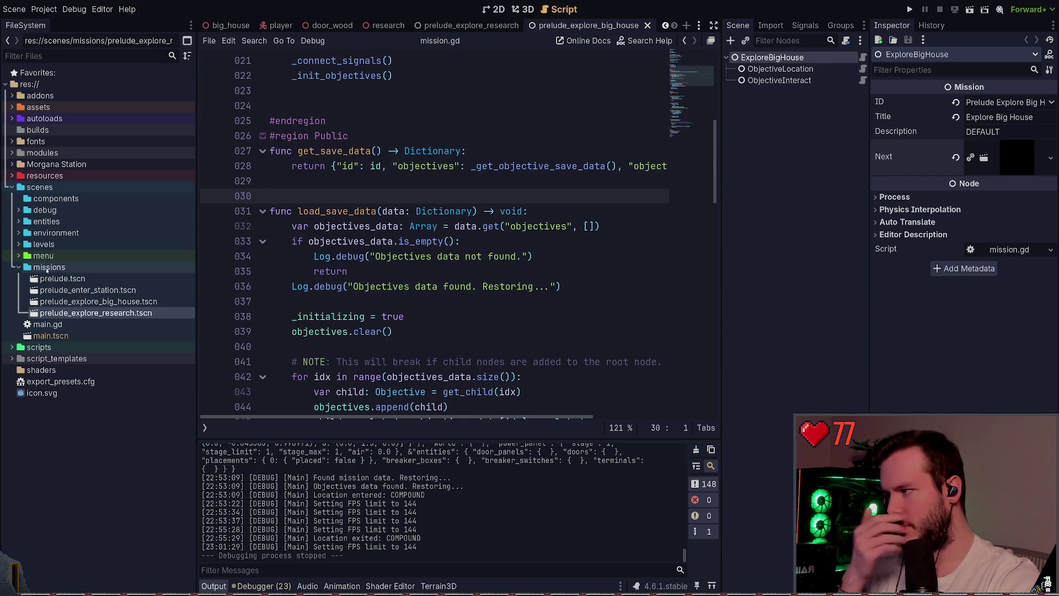
pyautogui.click(66, 268)
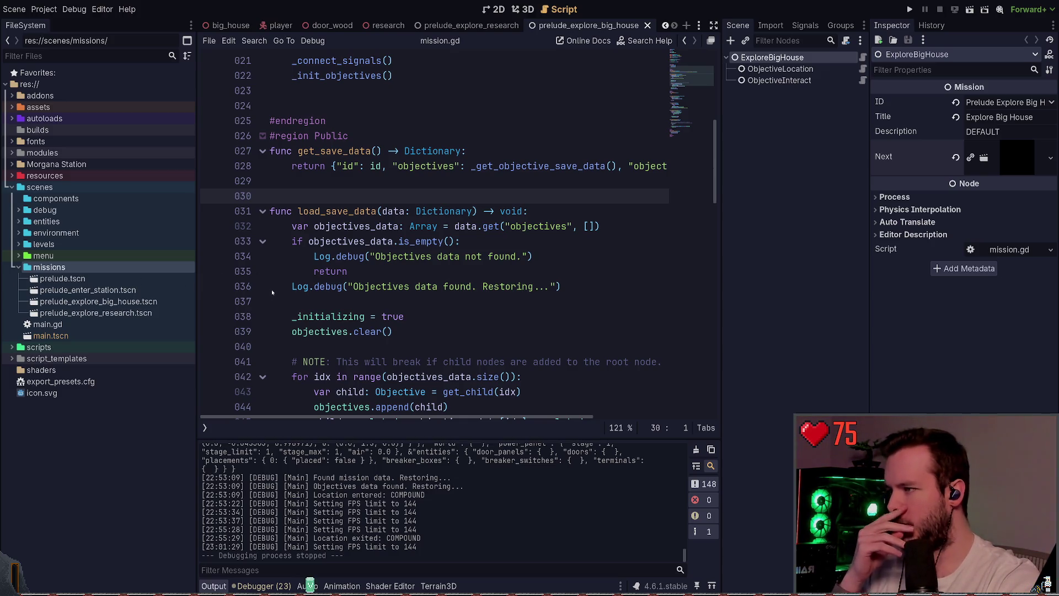
pyautogui.moveTo(417, 295)
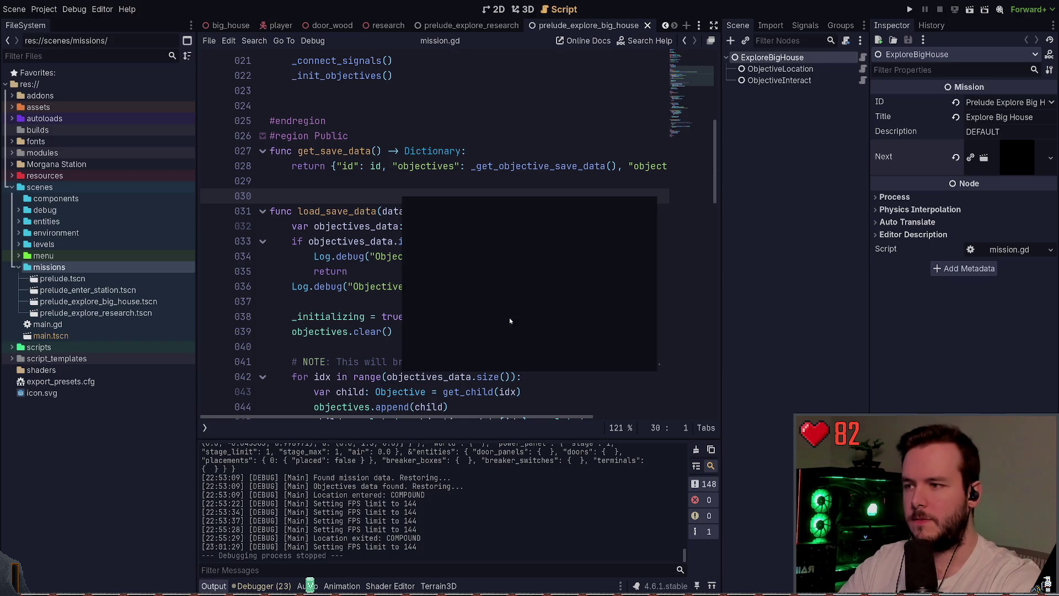
# - Create fix_power.tscn with a FixPower root, compare mission naming, and select it for renaming to prelude_fix_power.tscn
pyautogui.click(499, 358)
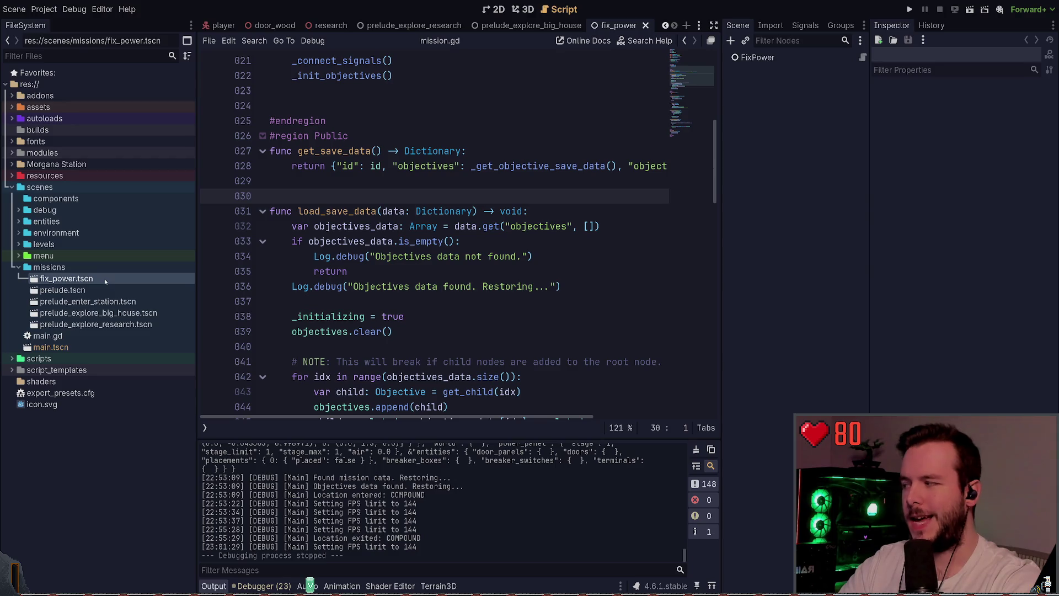
pyautogui.click(88, 325)
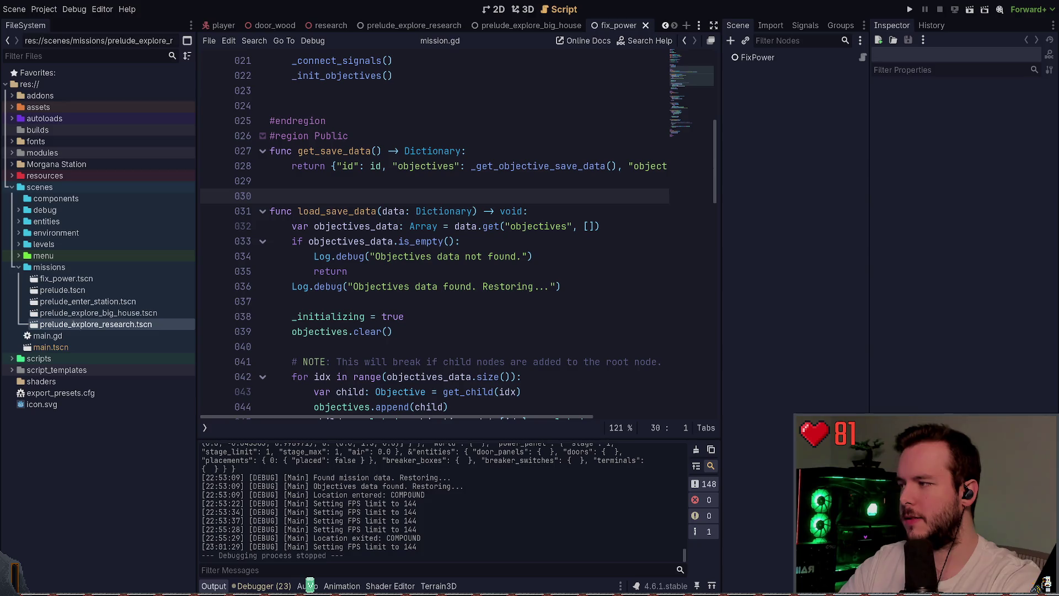
pyautogui.click(51, 281)
pyautogui.write('prelude_')
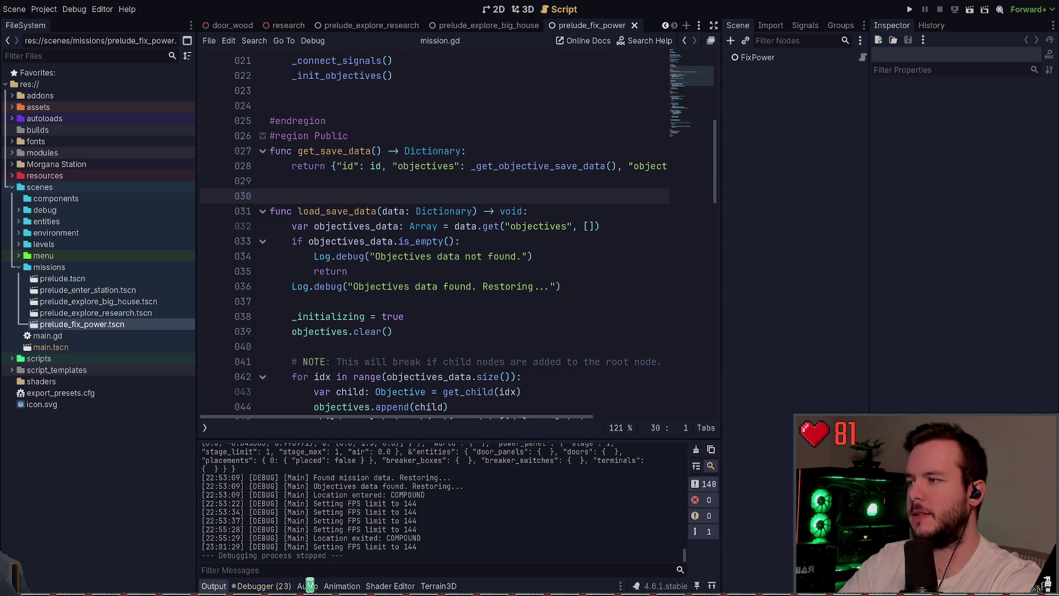
# - Playtest the project, walking toward the big house, then quit and switch to id.gd in Neovim
pyautogui.click(910, 9)
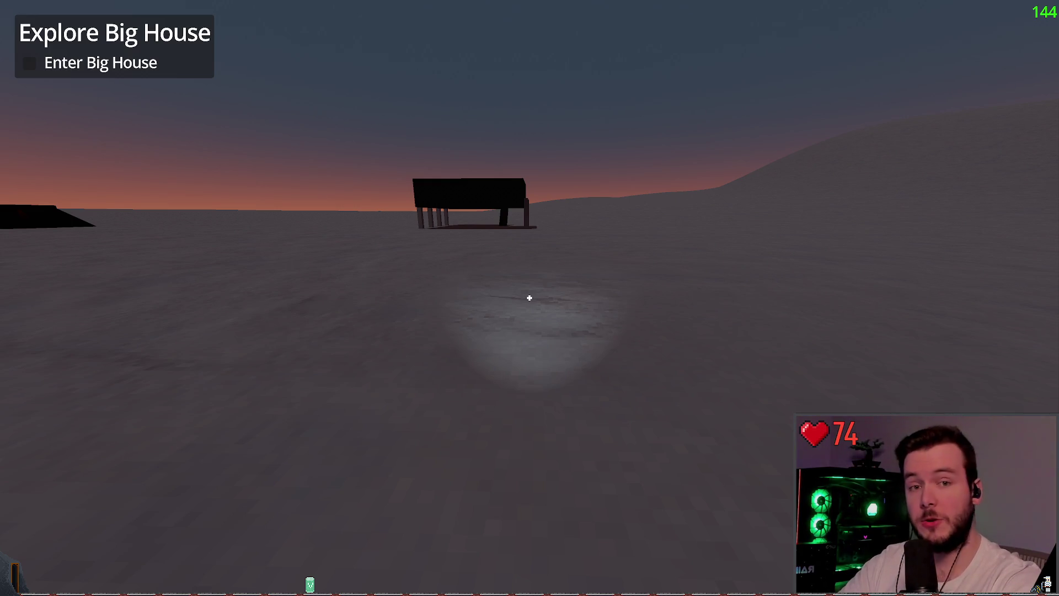
pyautogui.press('Escape')
pyautogui.press('Up')
pyautogui.press('Up')
pyautogui.press('Up')
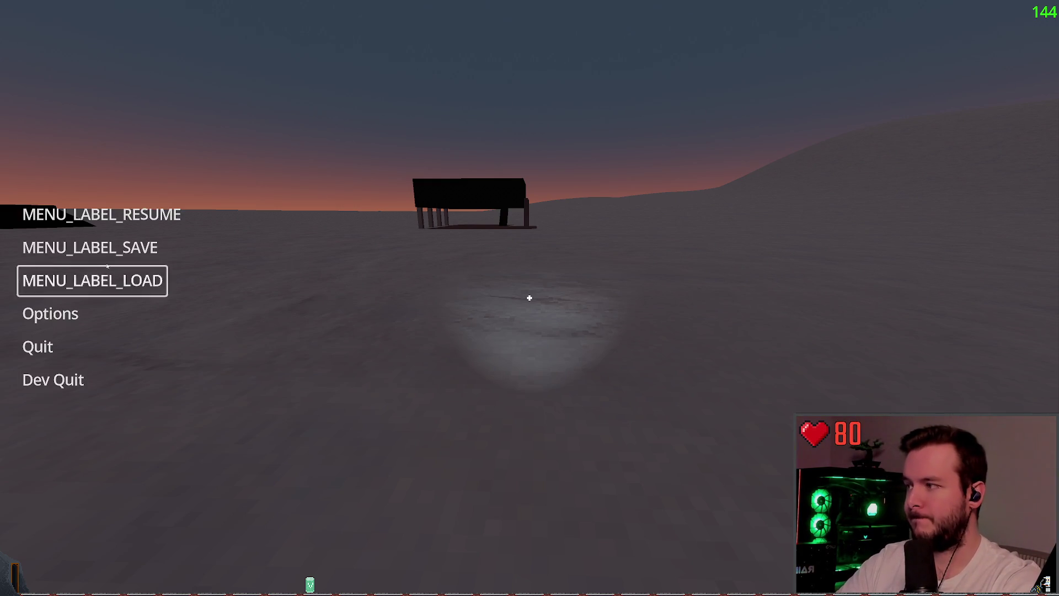
pyautogui.press('Return')
pyautogui.press('w')
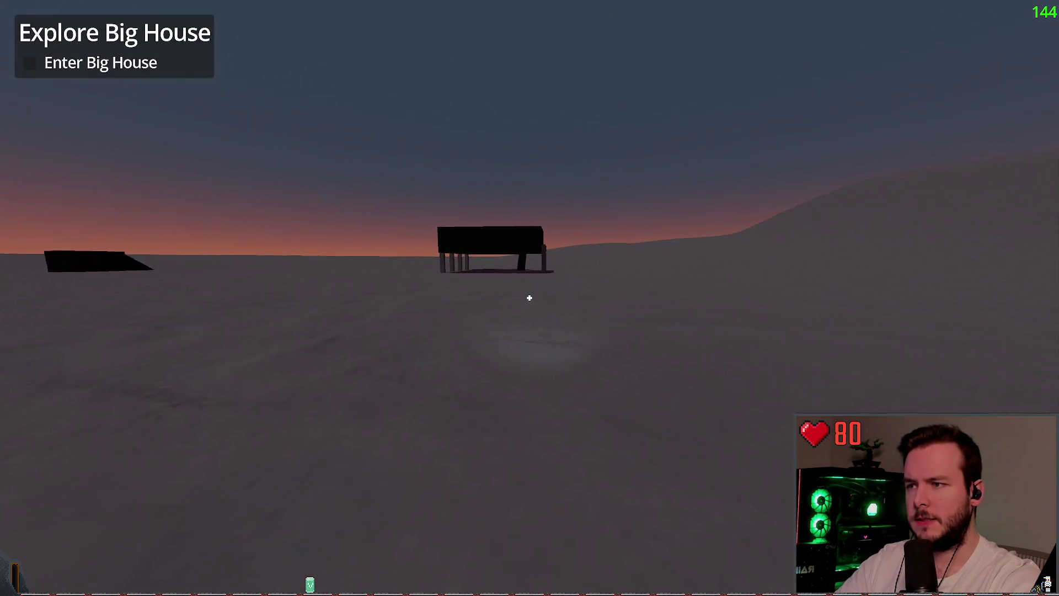
pyautogui.press('Escape')
pyautogui.press('Return')
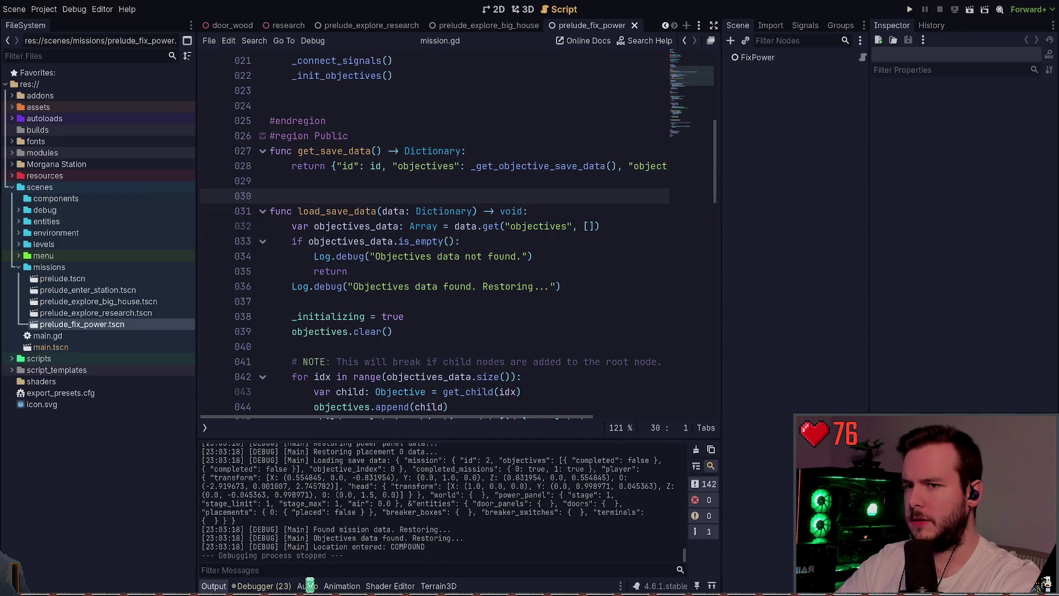
pyautogui.hotkey('alt', 'Tab')
# - Duplicate PRELUDE_EXPLORE_RESEARCH as PRELUDE_FIX_POWER = 4 in the Missions enum and save id.gd
pyautogui.press('k')
pyautogui.press('k')
pyautogui.press('k')
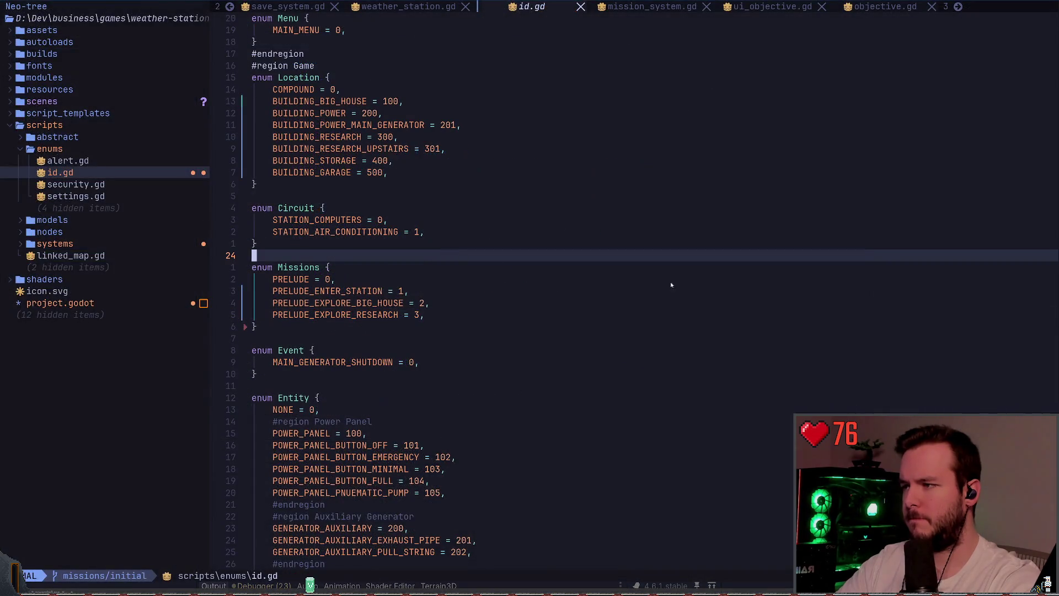
pyautogui.press('j')
pyautogui.press('j')
pyautogui.press('j')
pyautogui.press('j')
pyautogui.press('j')
pyautogui.press('y')
pyautogui.press('y')
pyautogui.press('p')
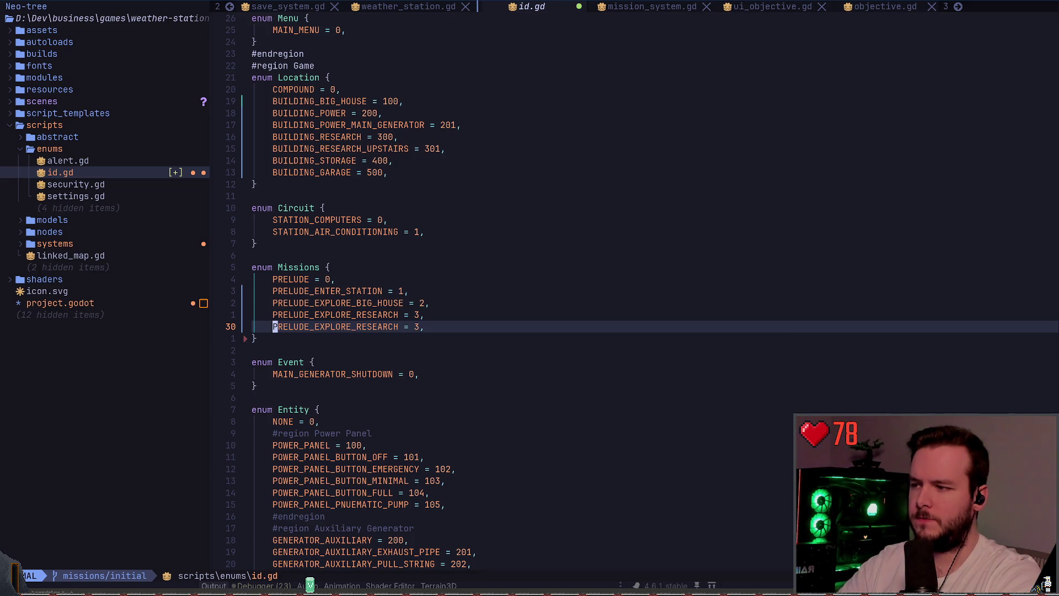
pyautogui.press('f')
pyautogui.press('_')
pyautogui.press('l')
pyautogui.write('cw')
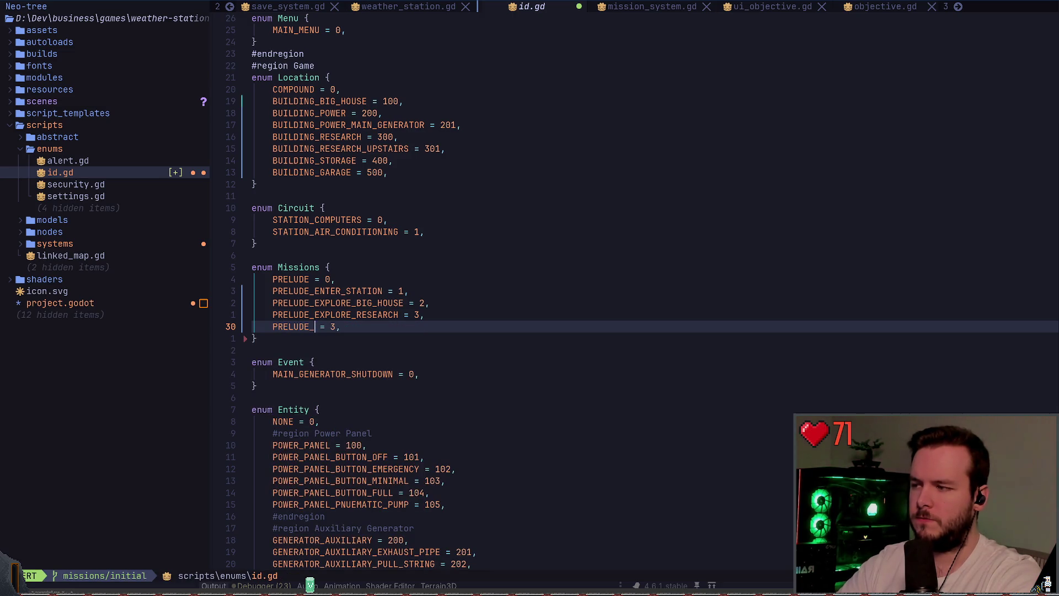
pyautogui.write('FIX_POWER')
pyautogui.press('Escape')
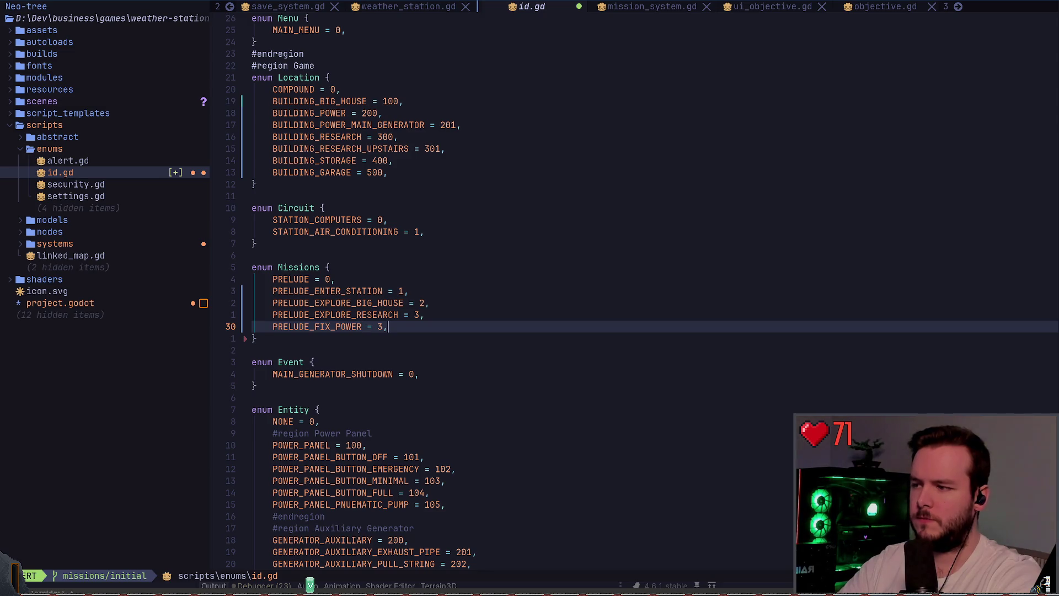
pyautogui.press('f')
pyautogui.press('3')
pyautogui.hotkey('ctrl', 'a')
pyautogui.write(':w')
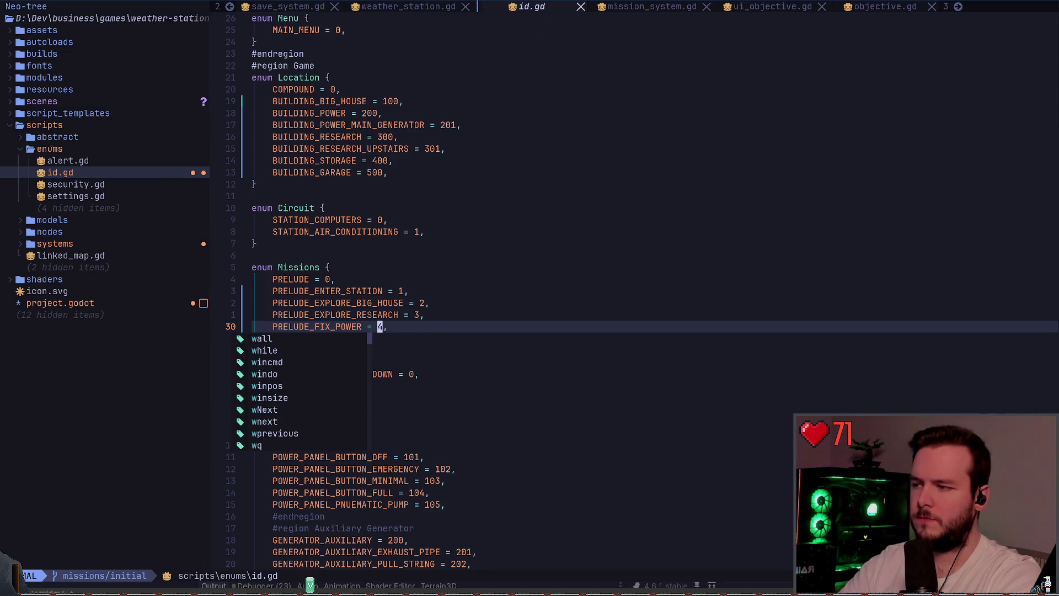
pyautogui.press('Return')
# - Save id.gd again, step back through door_wood.gd and entity.gd, and return to Godot's 3D view
pyautogui.press(':')
pyautogui.press('Escape')
pyautogui.press('k')
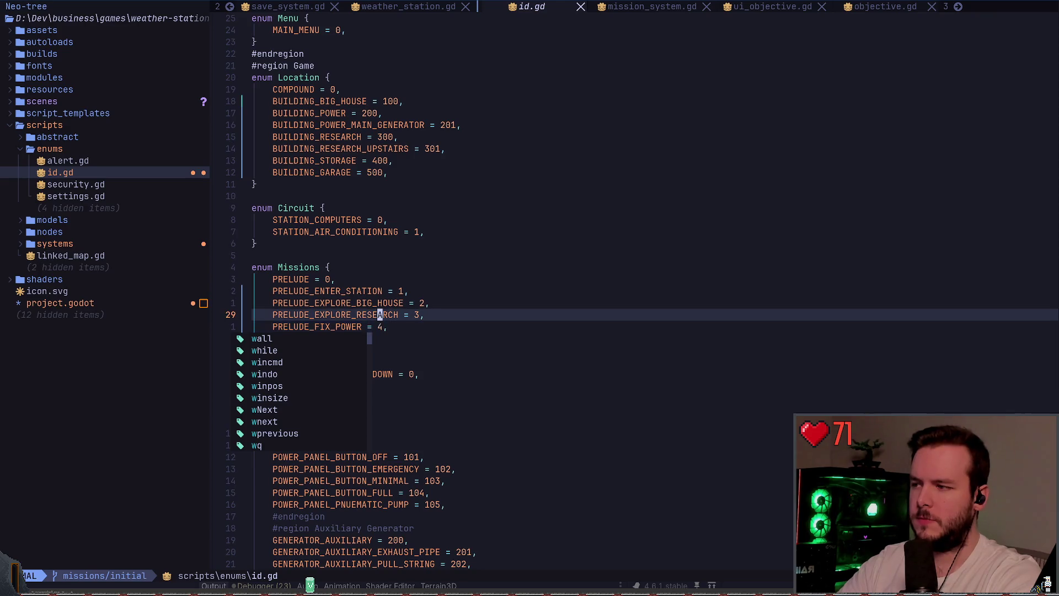
pyautogui.press('j')
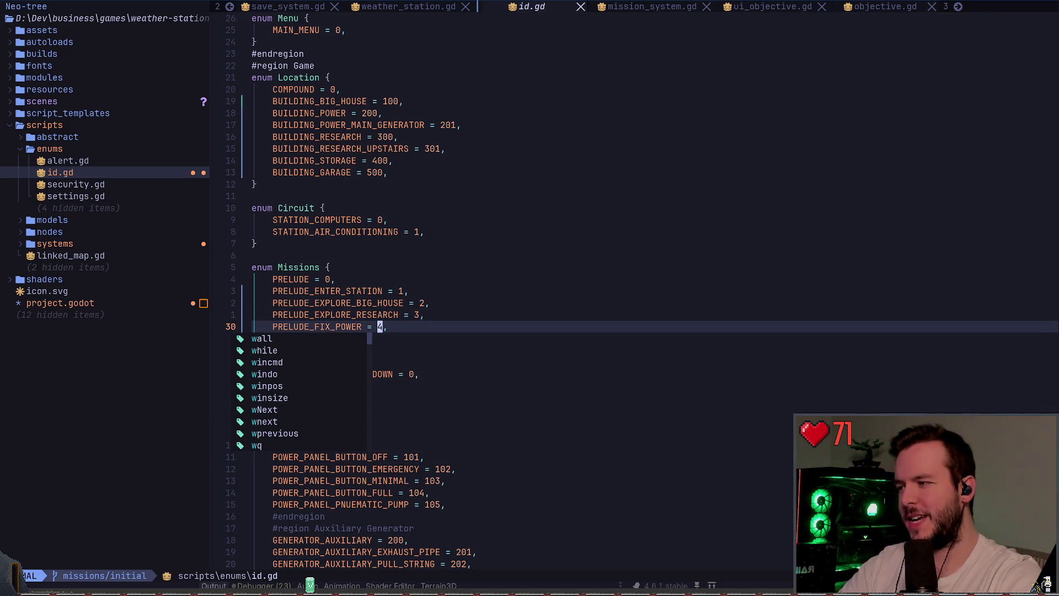
pyautogui.write(':w')
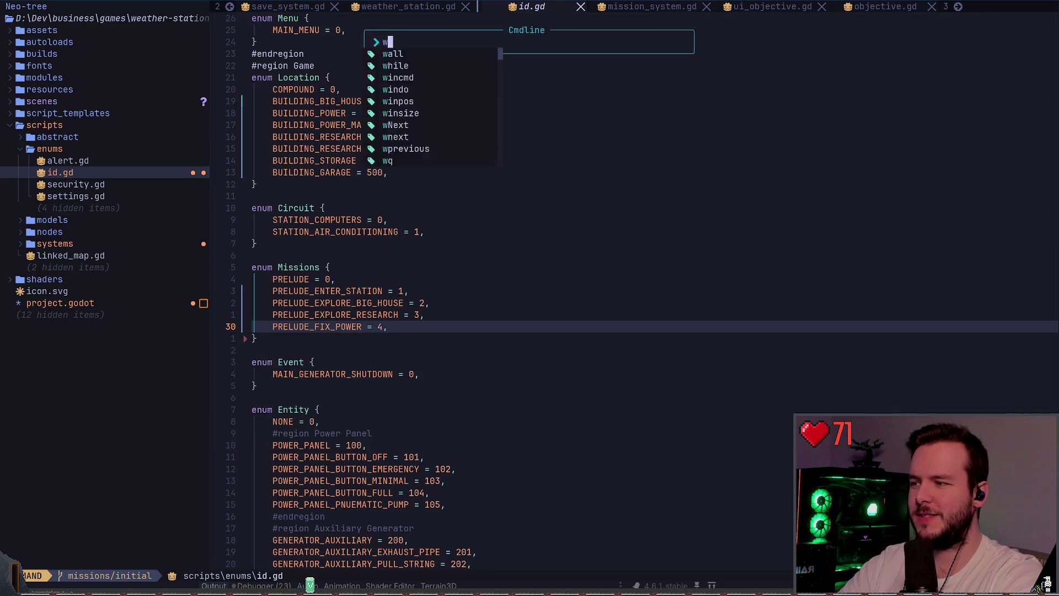
pyautogui.press('Return')
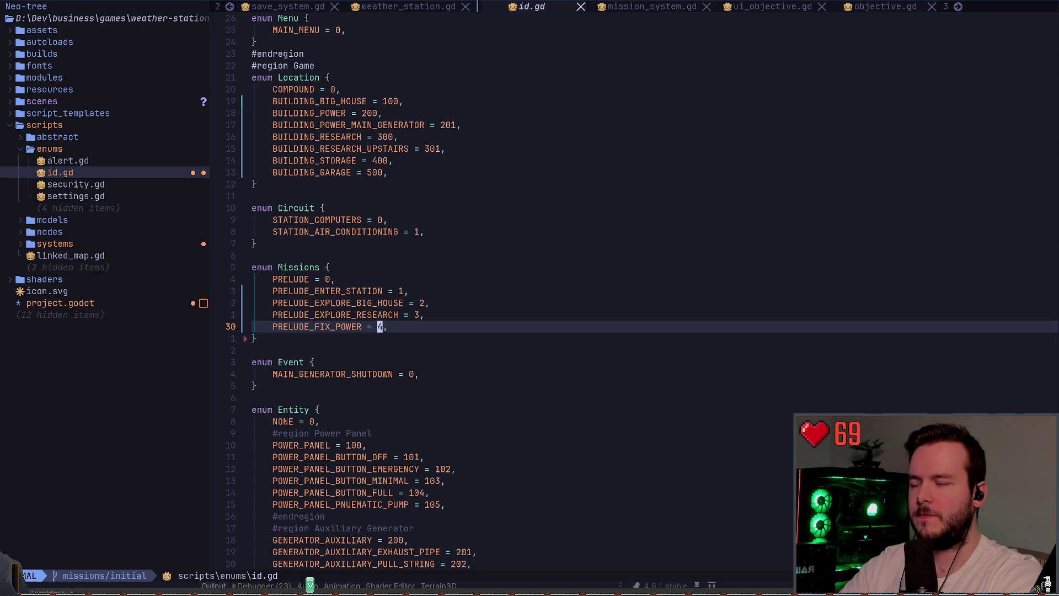
pyautogui.hotkey('ctrl', 'o')
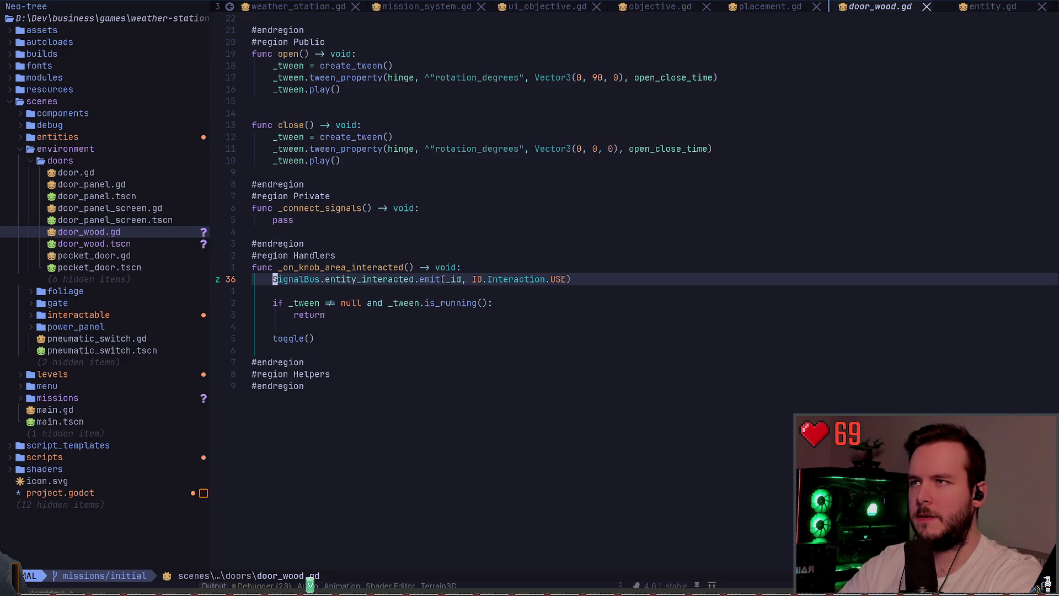
pyautogui.hotkey('ctrl', 'o')
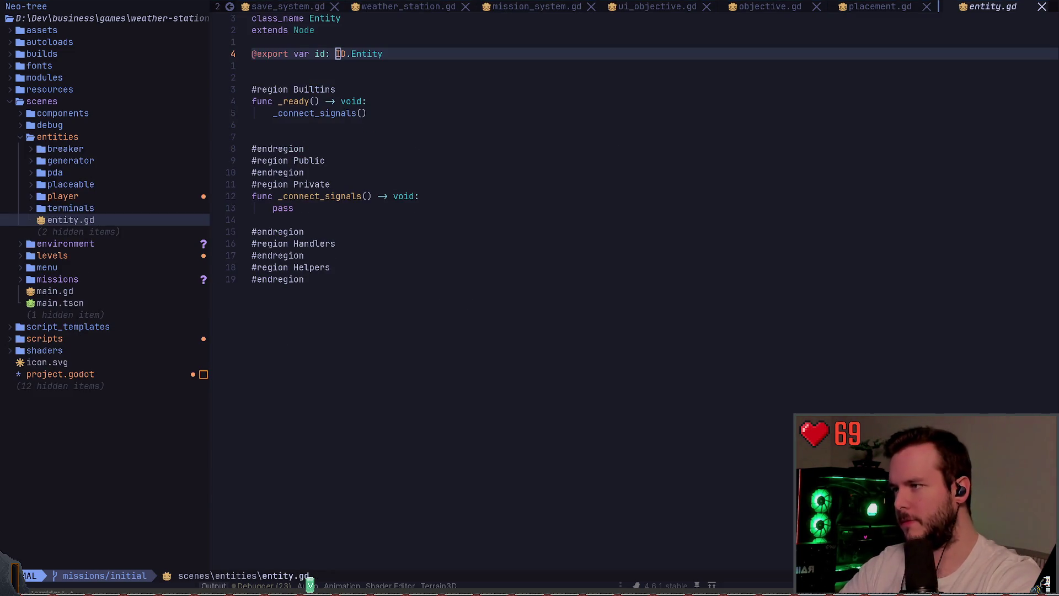
pyautogui.hotkey('alt', 'Tab')
pyautogui.click(523, 9)
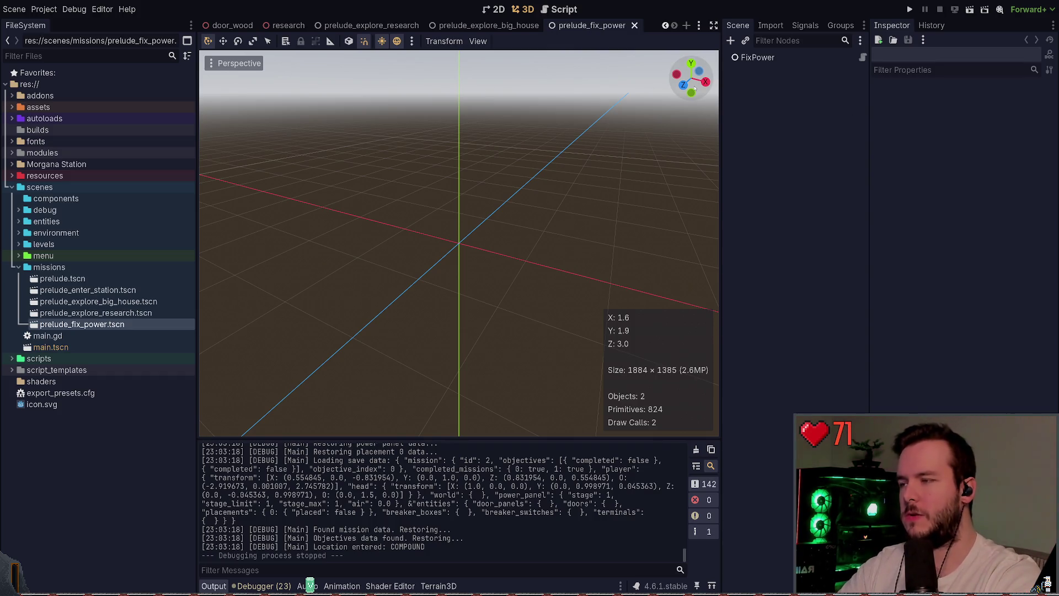
# - Open id.gd in Godot's script editor, inspect the Location enum entries, then return to Neovim
pyautogui.hotkey('ctrl', 'F3')
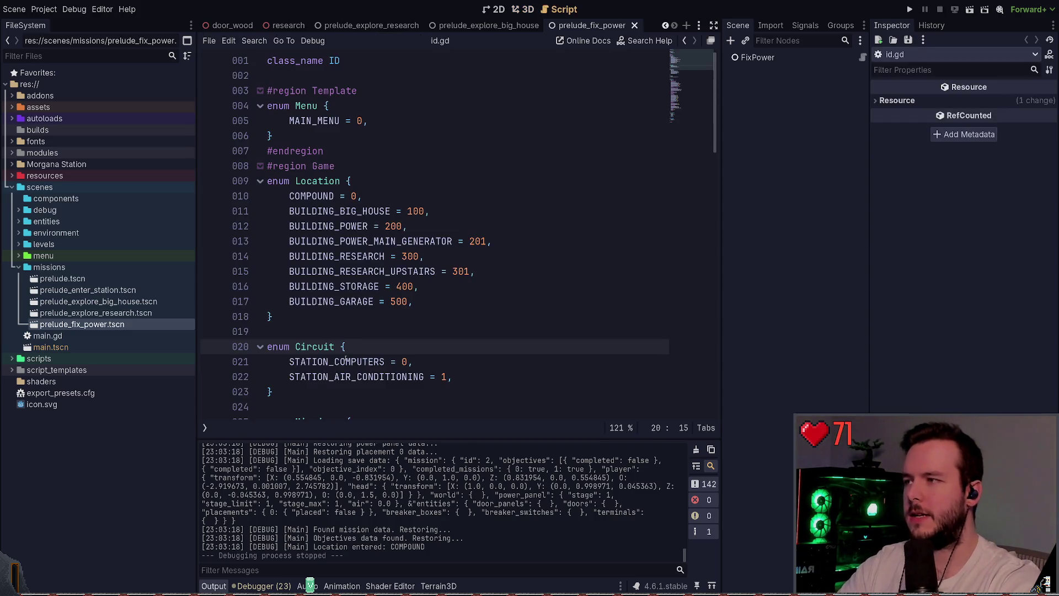
pyautogui.scroll(-5, 461, 404)
pyautogui.scroll(5, 382, 310)
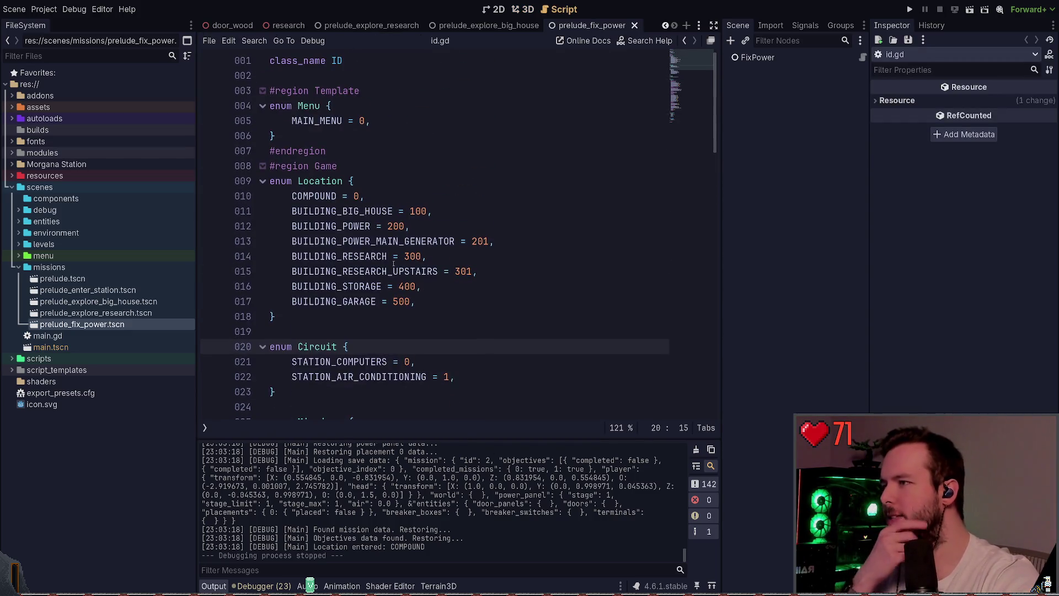
pyautogui.click(383, 310)
pyautogui.hotkey('shift', 'Up')
pyautogui.hotkey('shift', 'Up')
pyautogui.hotkey('shift', 'Up')
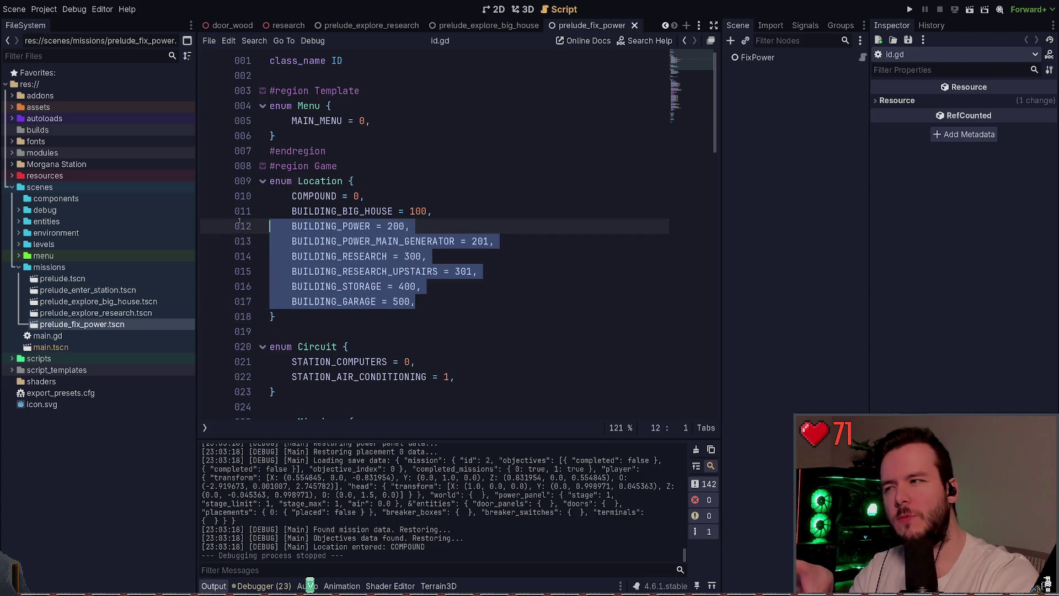
pyautogui.click(433, 287)
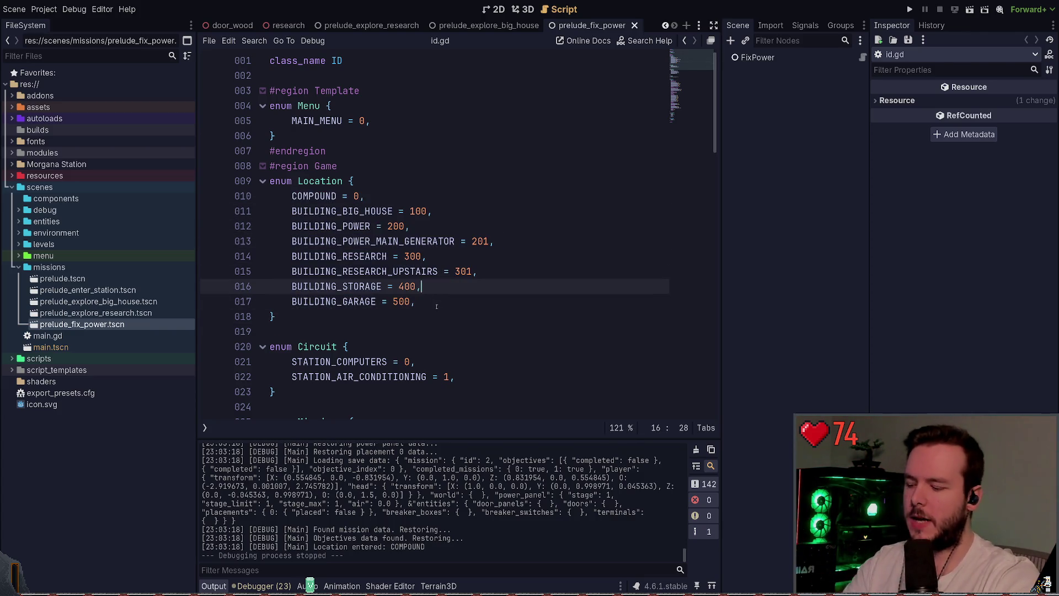
pyautogui.hotkey('alt', 'Tab')
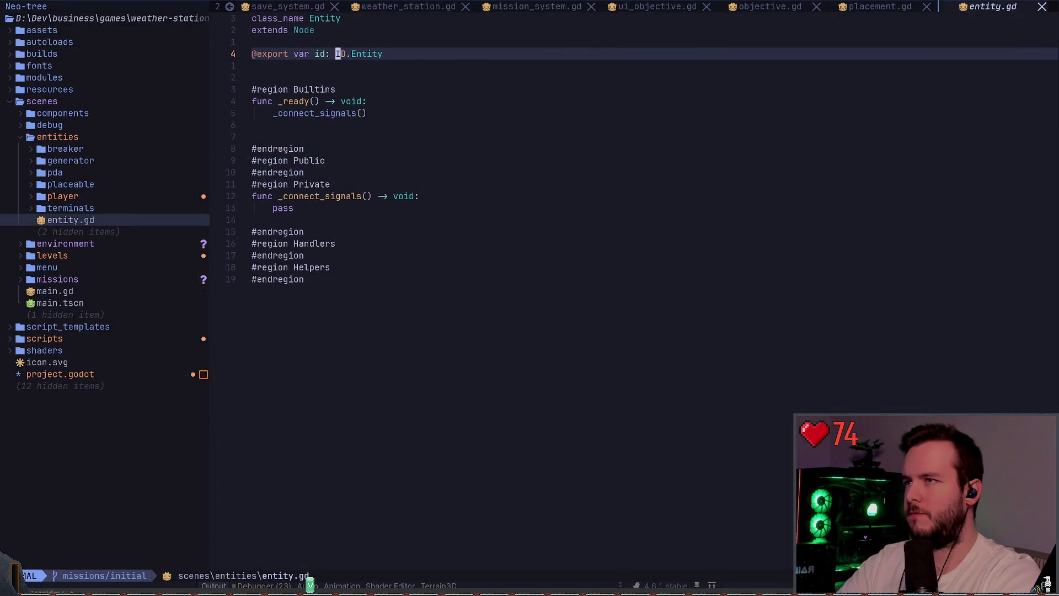
# - Open id.gd through the file finder and select the whole Circuit enum block
pyautogui.press('space')
pyautogui.press('f')
pyautogui.press('f')
pyautogui.write('id')
pyautogui.press('Return')
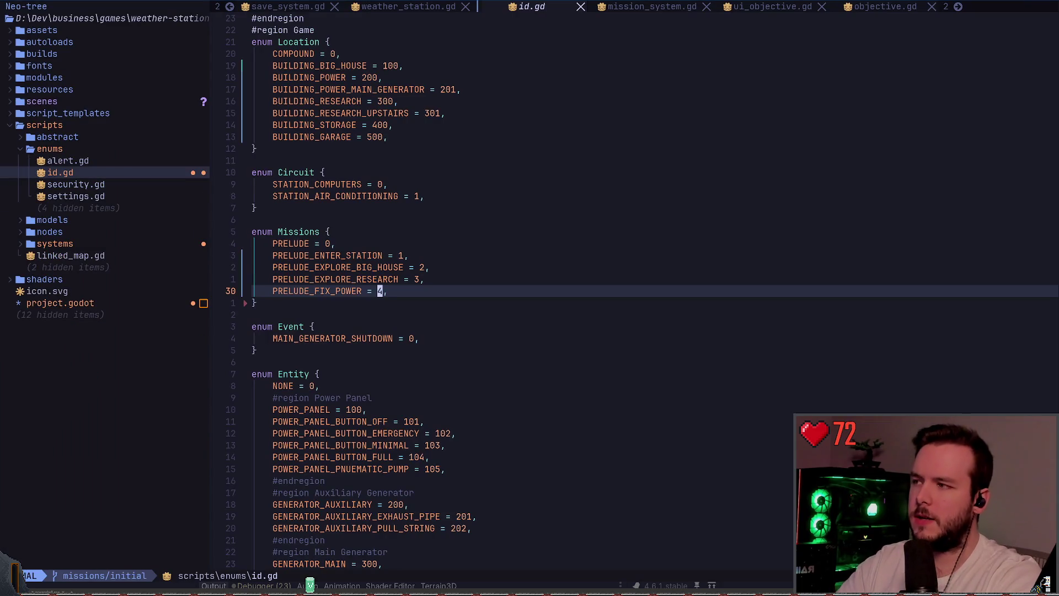
pyautogui.press('k')
pyautogui.press('k')
pyautogui.press('k')
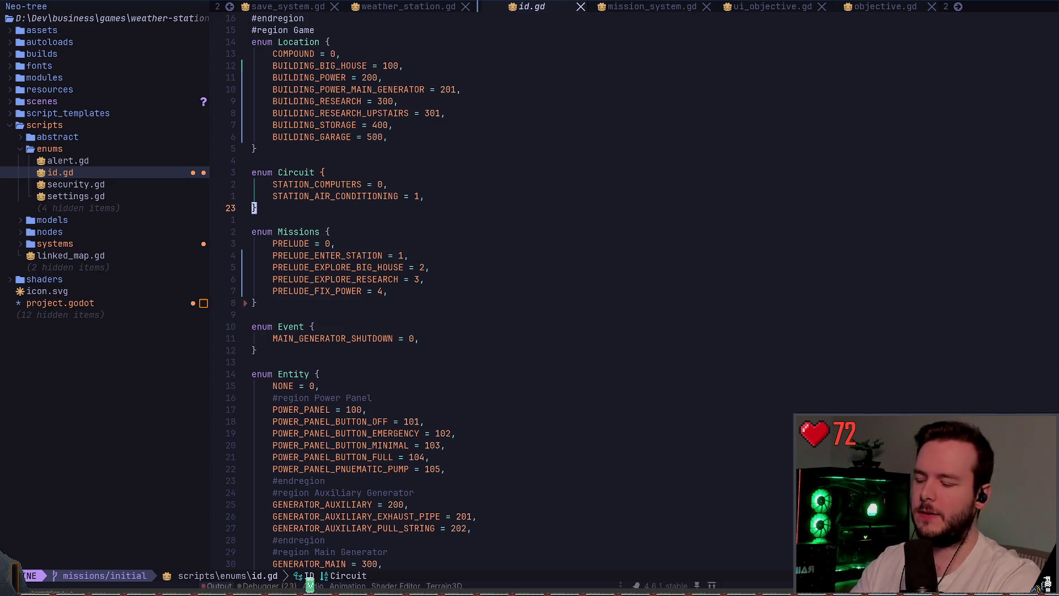
pyautogui.hotkey('shift', 'v')
pyautogui.press('%')
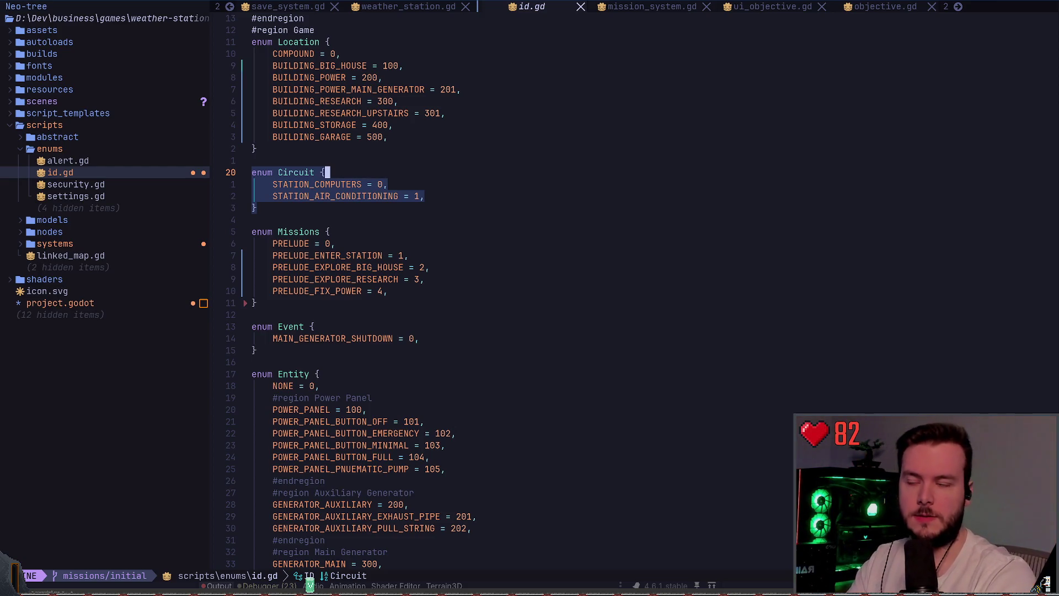
pyautogui.press('Escape')
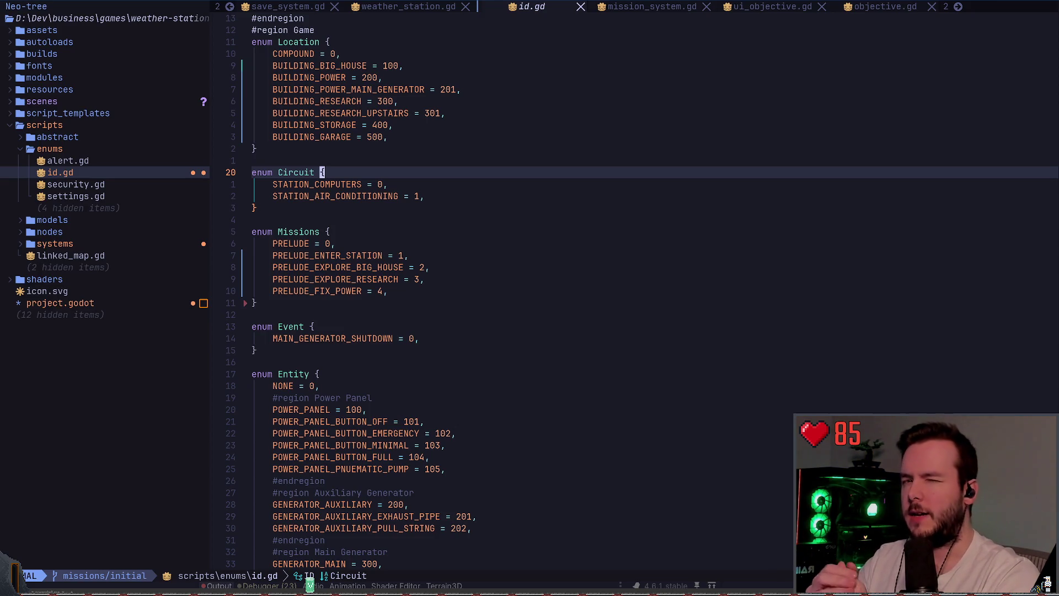
# - Review Entity's power panel entries and Interaction's USE, FIX and PLACE values, then return to Godot
pyautogui.scroll(-9, 435, 309)
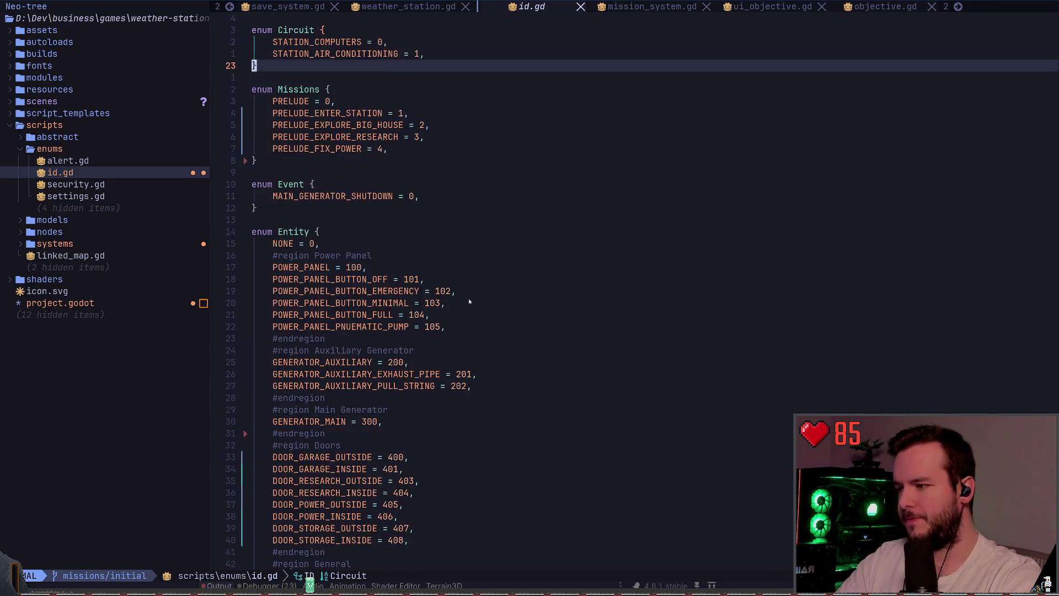
pyautogui.scroll(3, 378, 292)
pyautogui.scroll(-1, 378, 292)
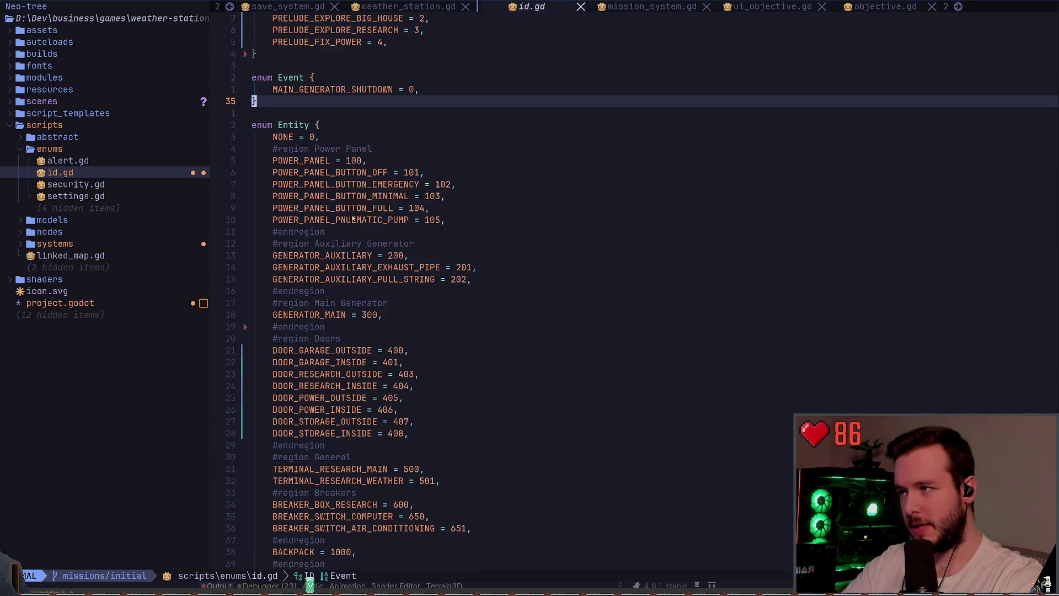
pyautogui.click(348, 196)
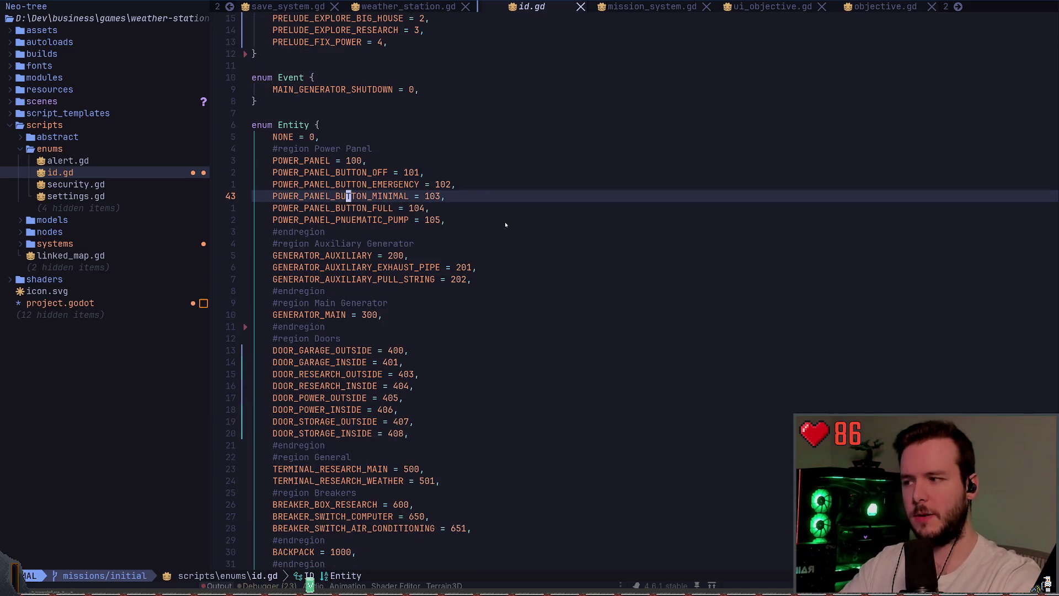
pyautogui.scroll(-8, 461, 219)
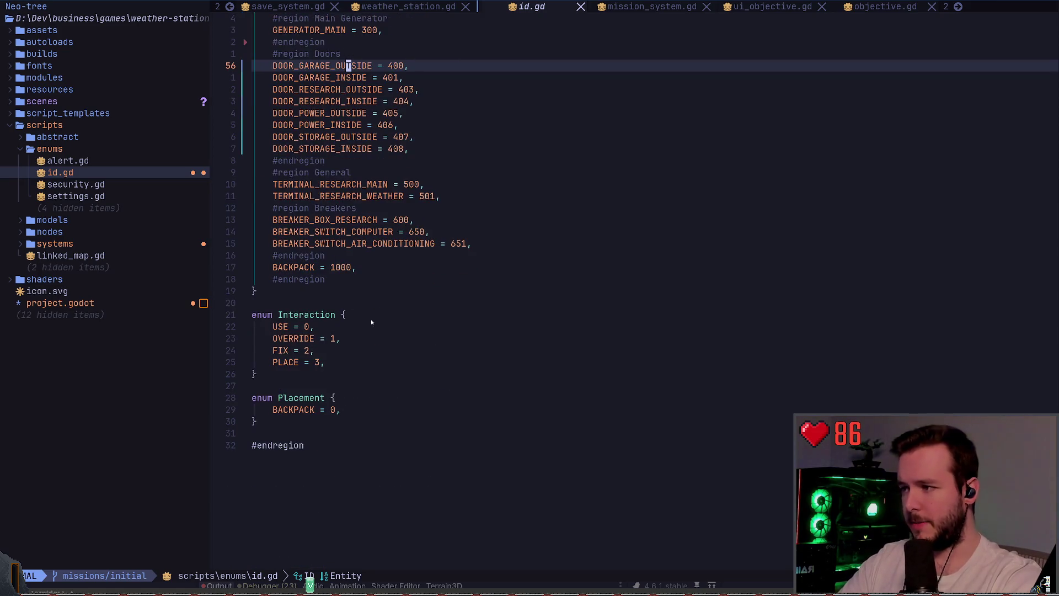
pyautogui.click(305, 373)
pyautogui.click(298, 326)
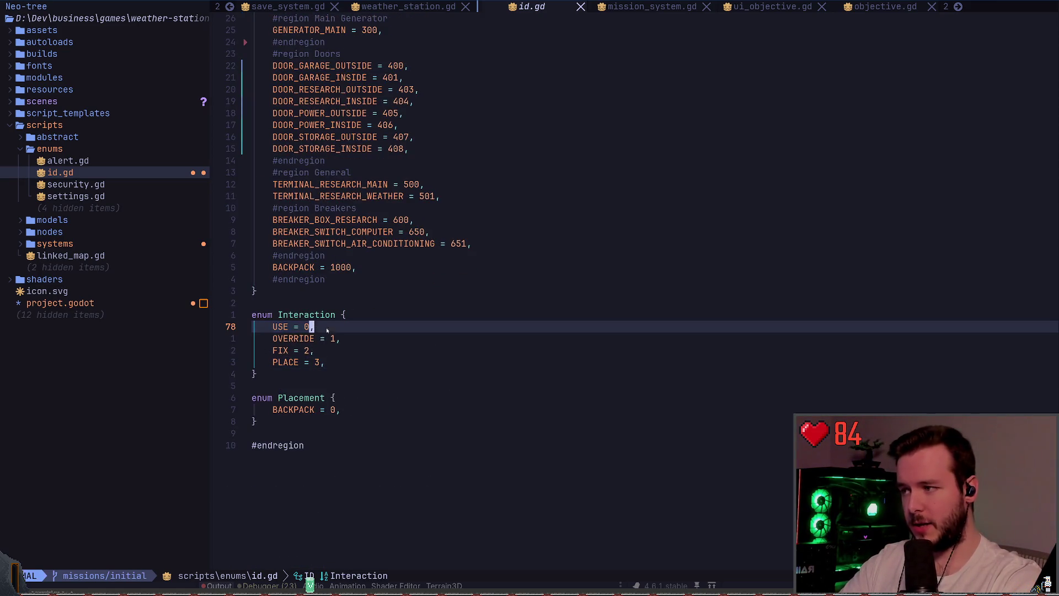
pyautogui.click(291, 351)
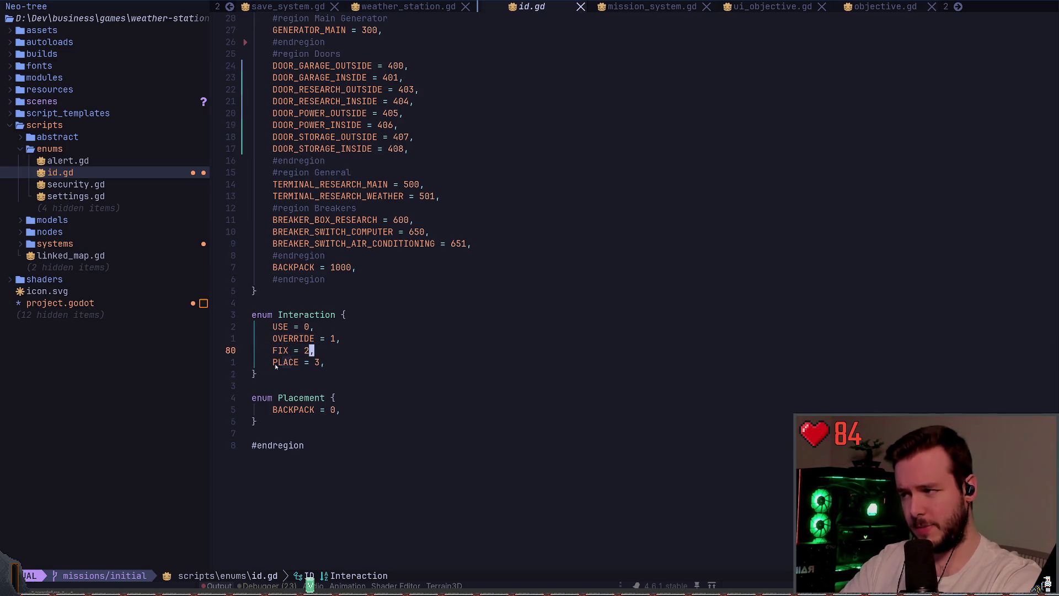
pyautogui.click(353, 361)
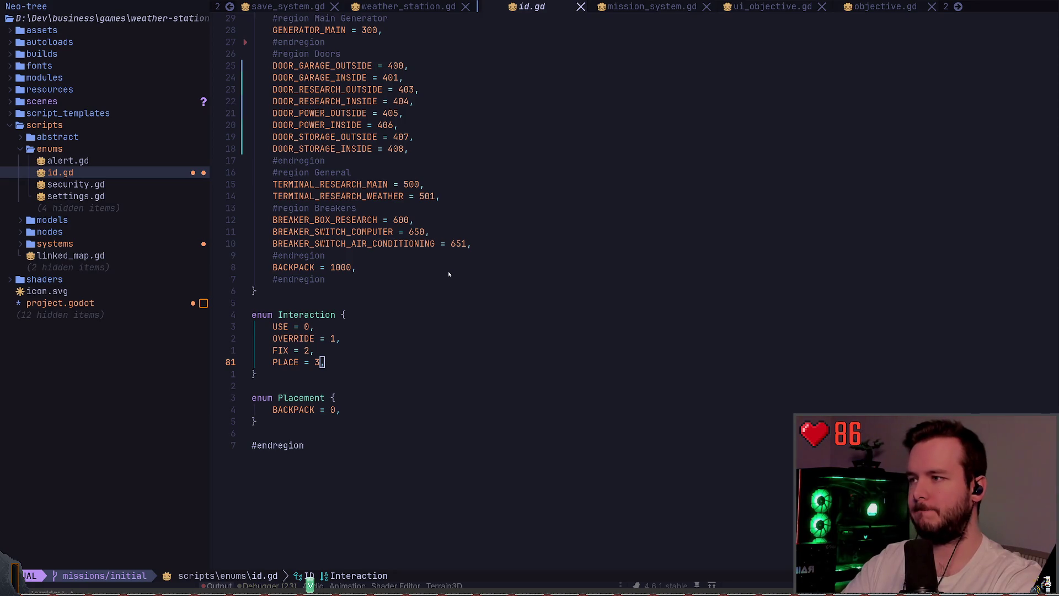
pyautogui.hotkey('alt', 'Tab')
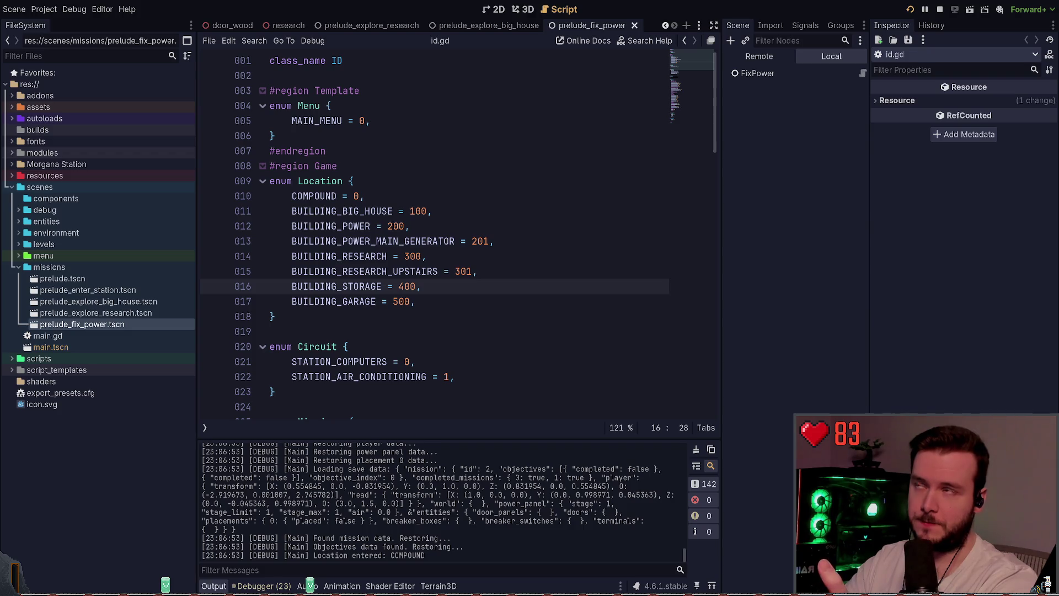
# - In the running game, reach the green equipment stack, check the pause menu, set the equipment down, and walk toward the building
pyautogui.hotkey('alt', 'Tab')
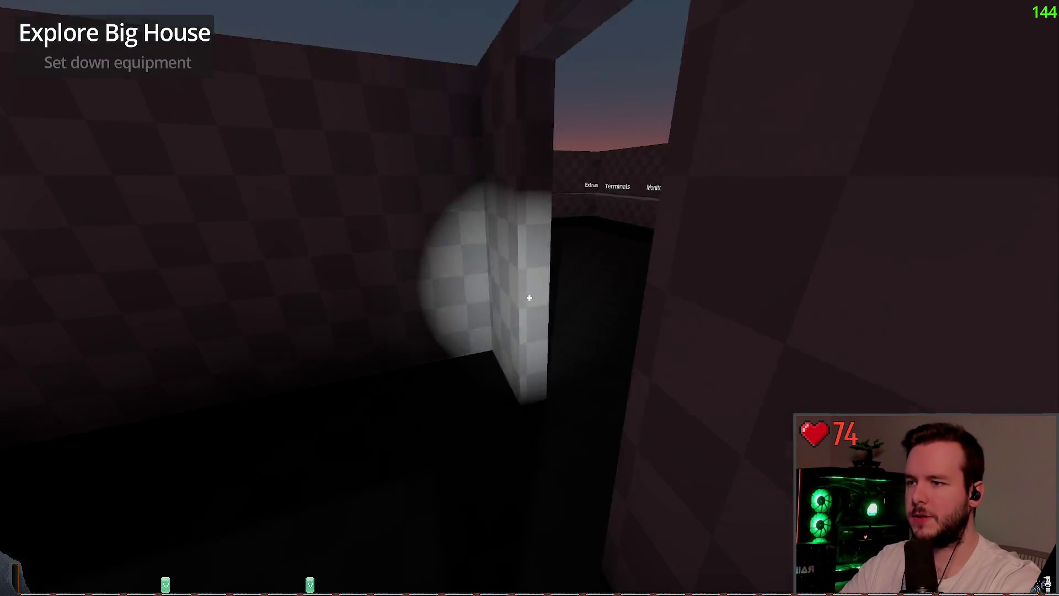
pyautogui.press('w')
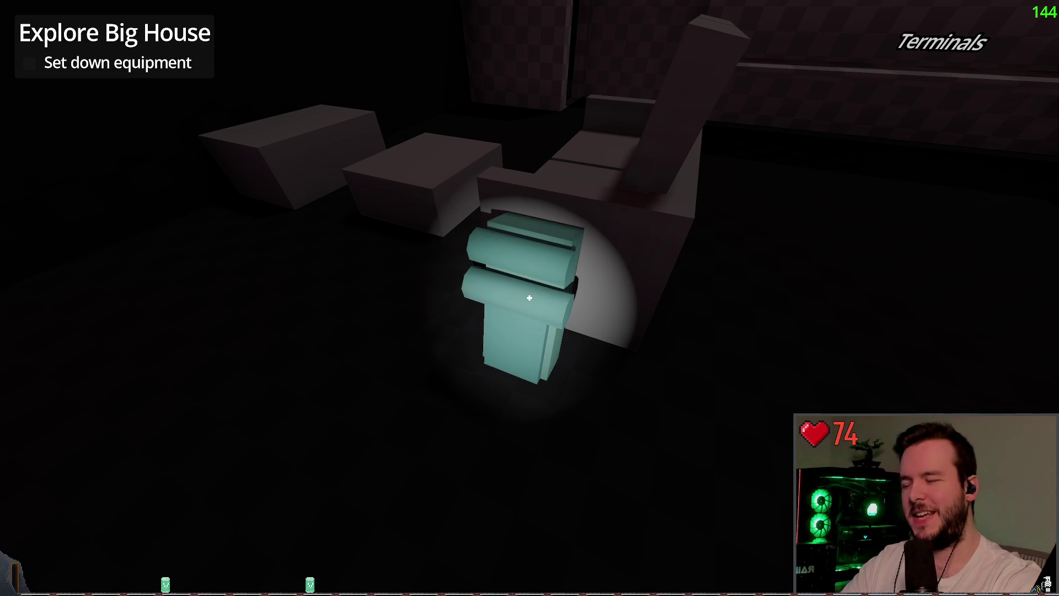
pyautogui.press('w')
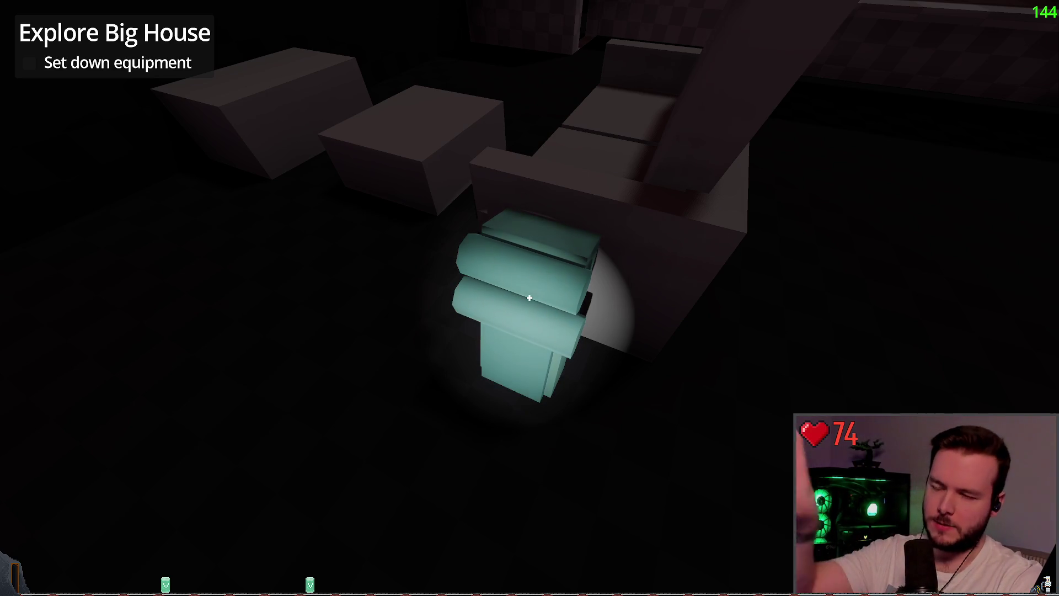
pyautogui.press('Escape')
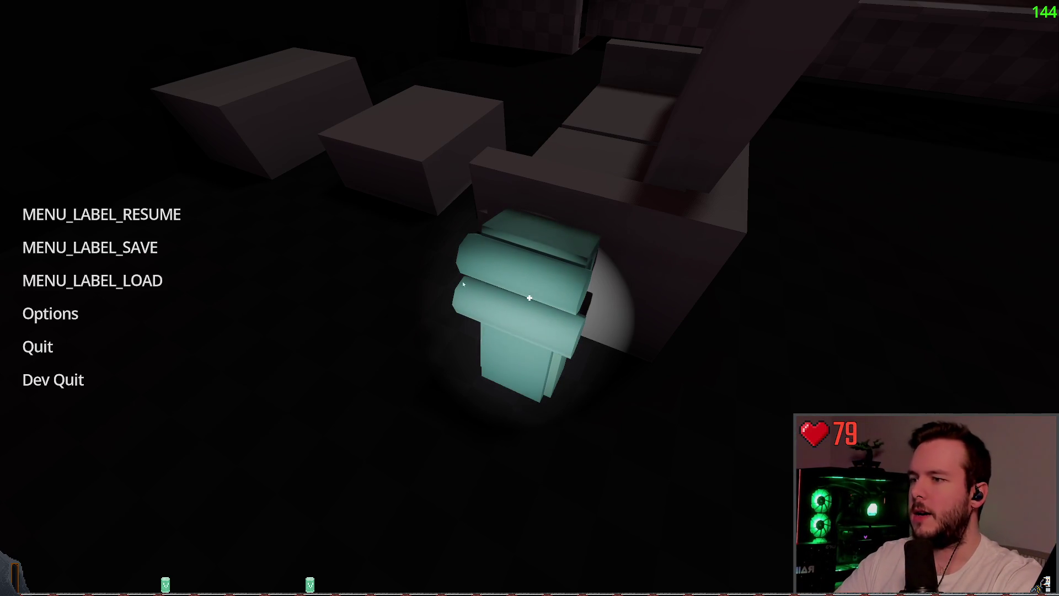
pyautogui.press('Escape')
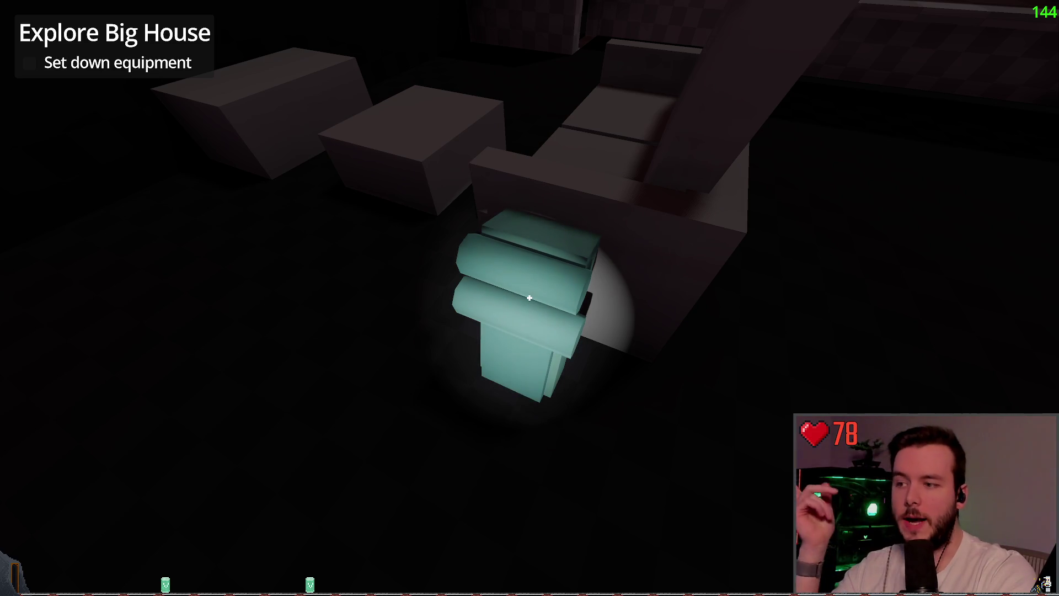
pyautogui.click(529, 298)
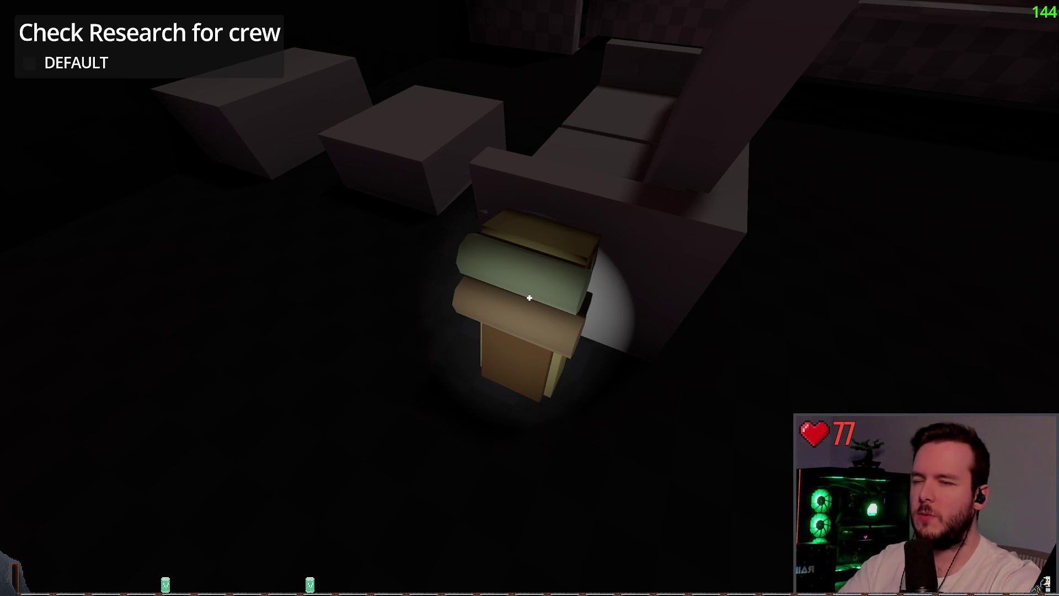
pyautogui.press('w')
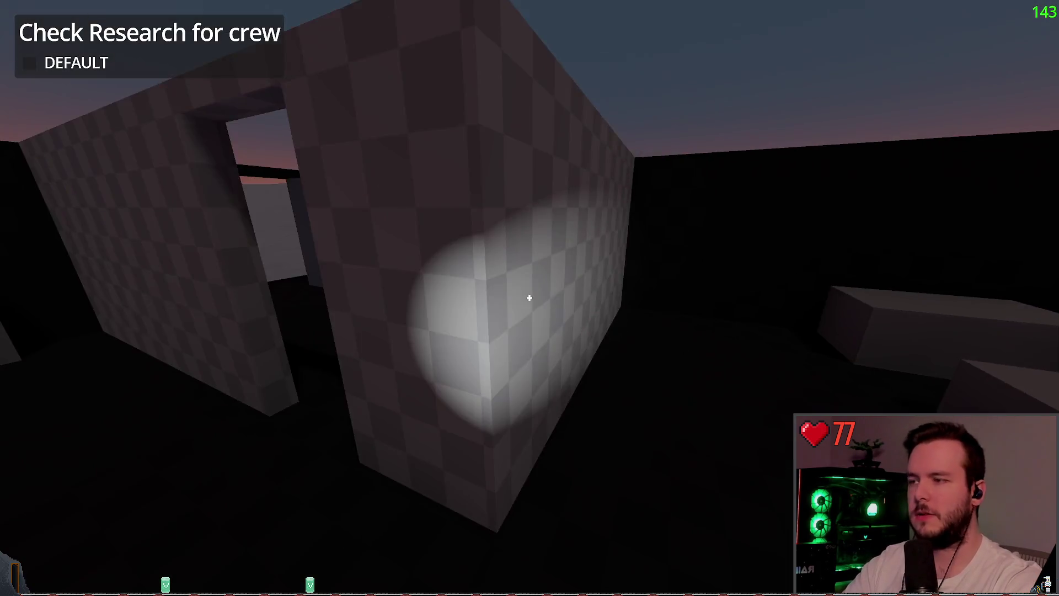
# - Climb the ramp into the research building, interact with its objective, and stop the crashed debug session
pyautogui.press('w')
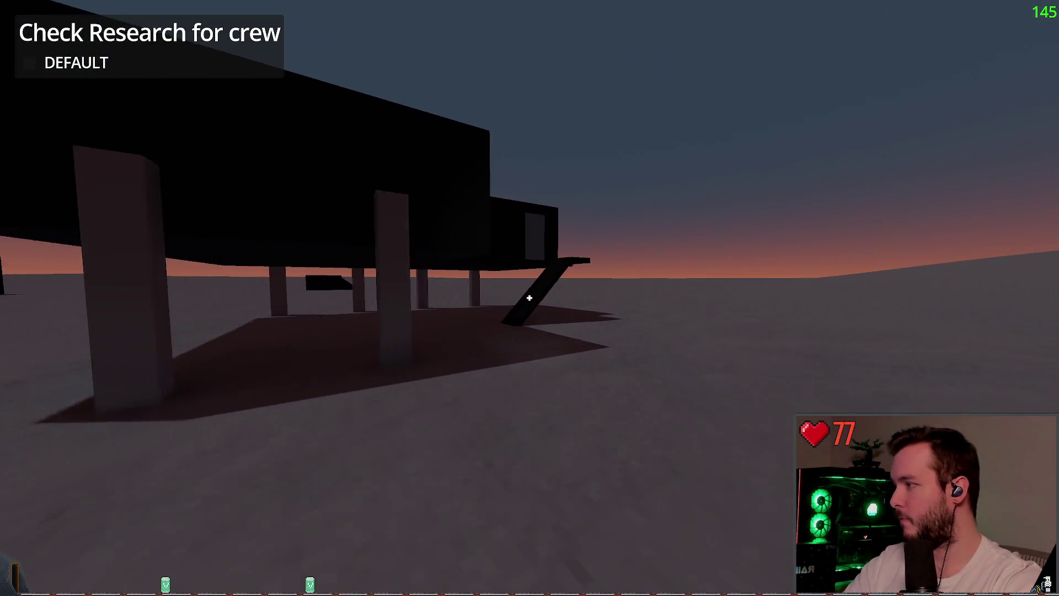
pyautogui.press('w')
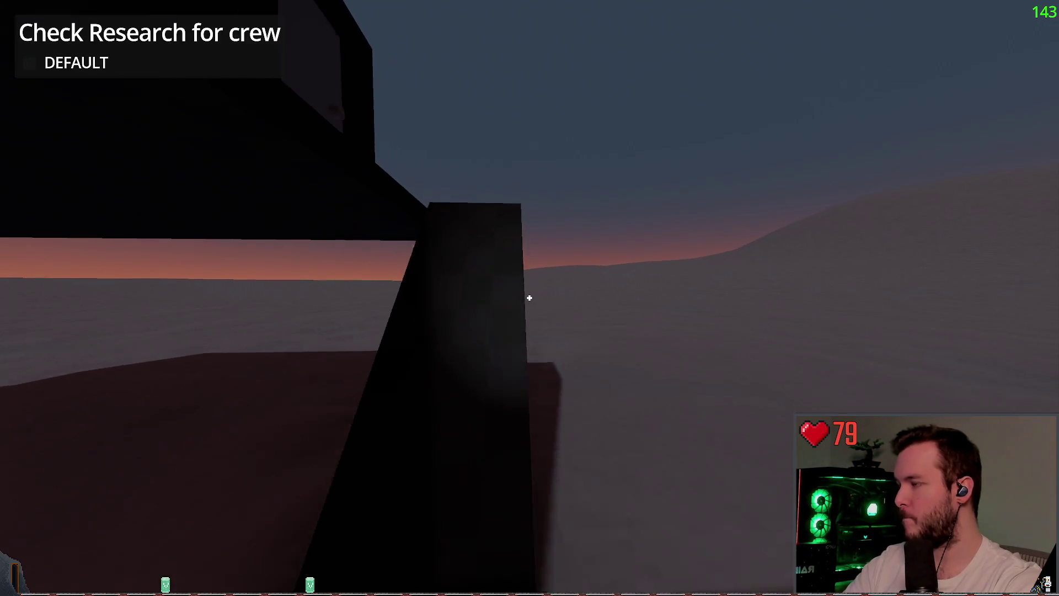
pyautogui.press('w')
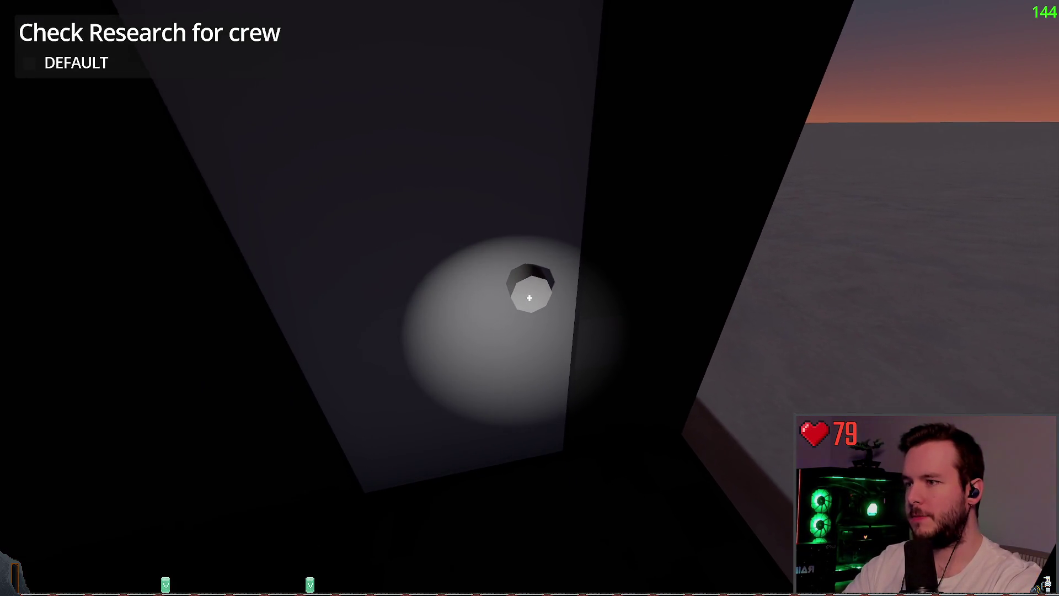
pyautogui.press('e')
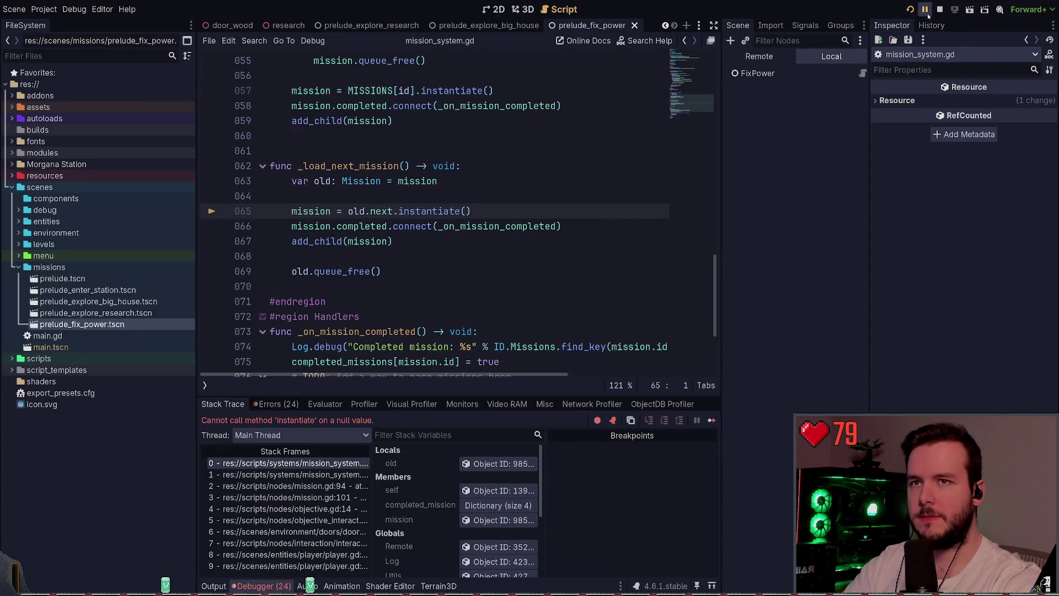
pyautogui.press('F8')
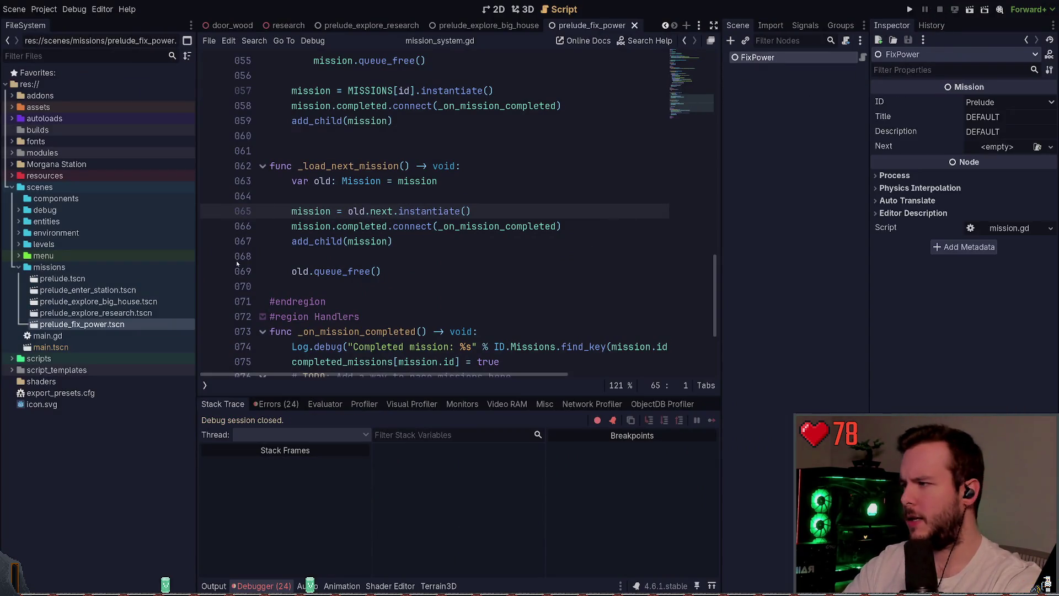
# - In prelude_explore_research.tscn, set ObjectiveInteract's Title to 'Check Research for crew' and save
pyautogui.doubleClick(94, 313)
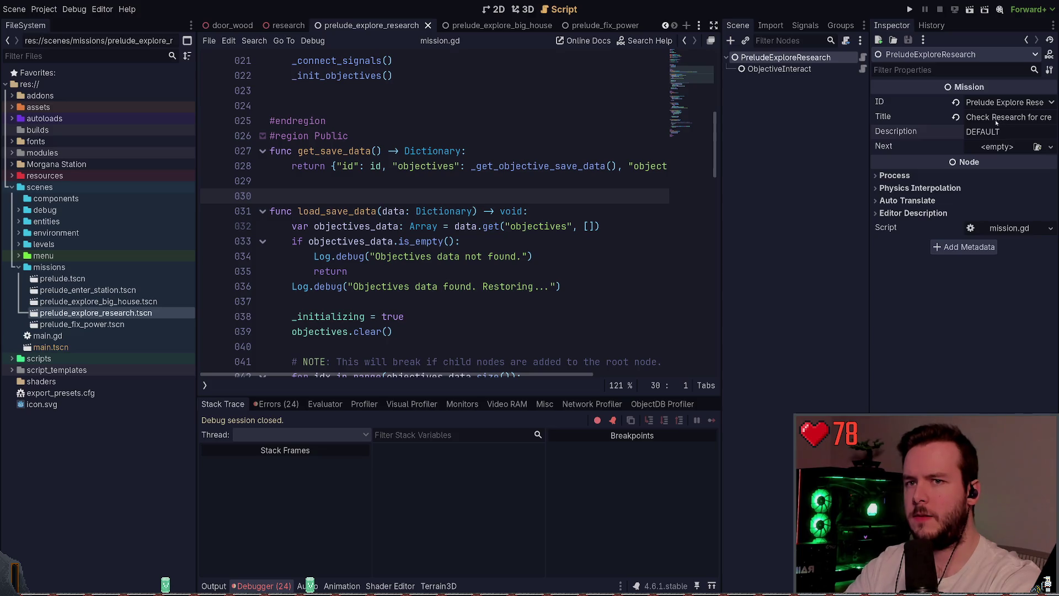
pyautogui.doubleClick(983, 132)
pyautogui.write('Check Research for crew')
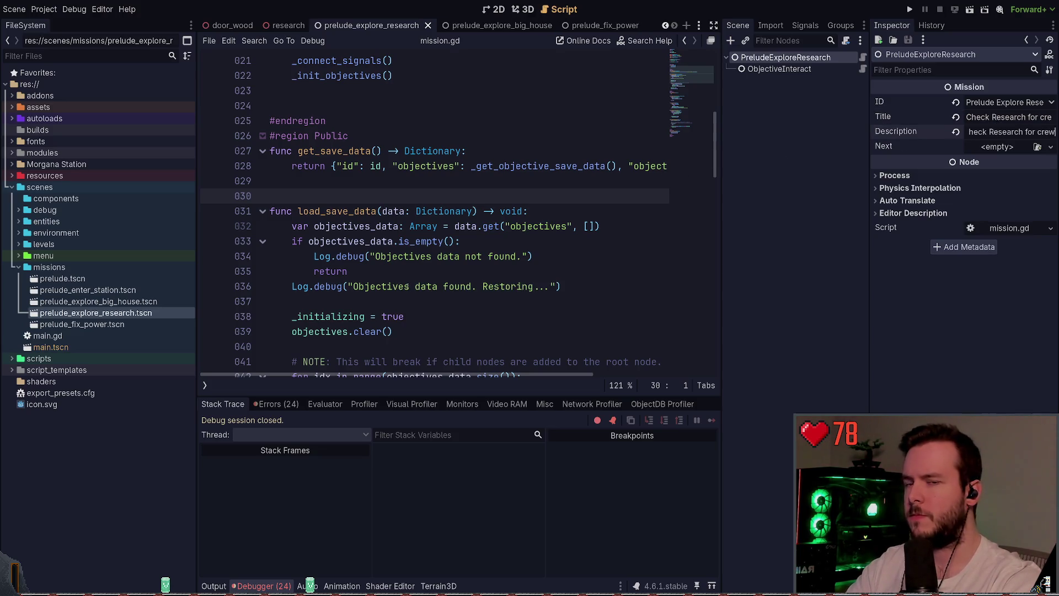
pyautogui.hotkey('ctrl', 'z')
pyautogui.hotkey('ctrl', 's')
pyautogui.click(780, 69)
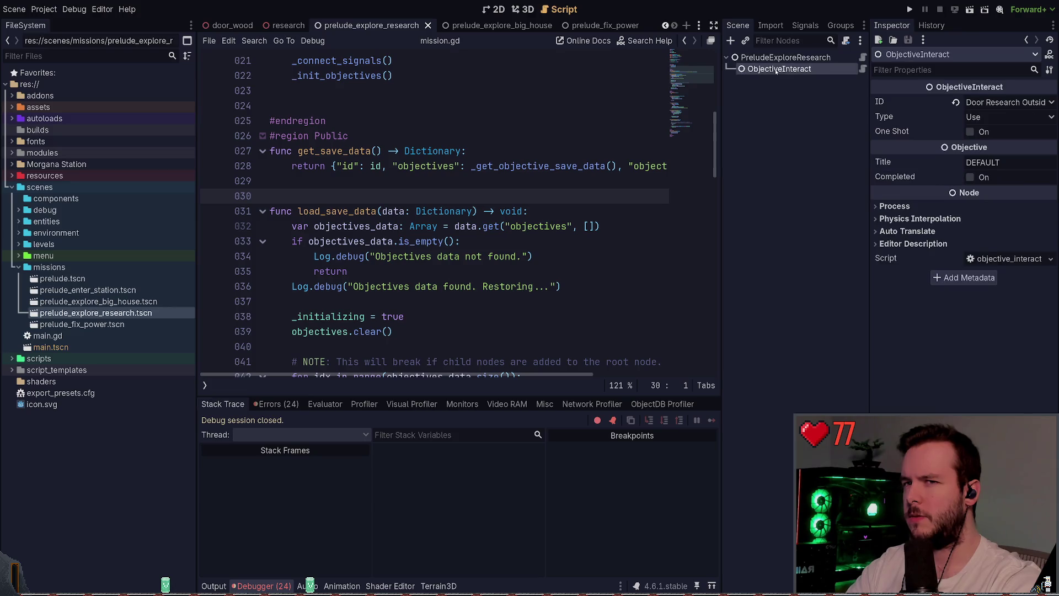
pyautogui.click(993, 162)
pyautogui.hotkey('ctrl', 'v')
pyautogui.hotkey('ctrl', 's')
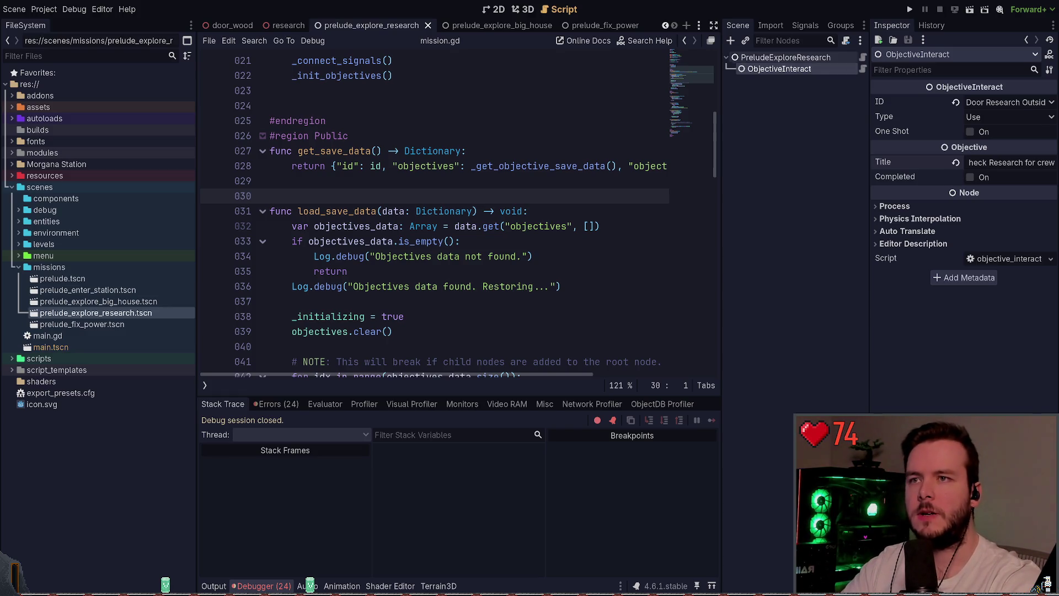
# - Assign prelude_fix_power.tscn as PreludeExploreResearch's Next mission and run the project
pyautogui.click(785, 57)
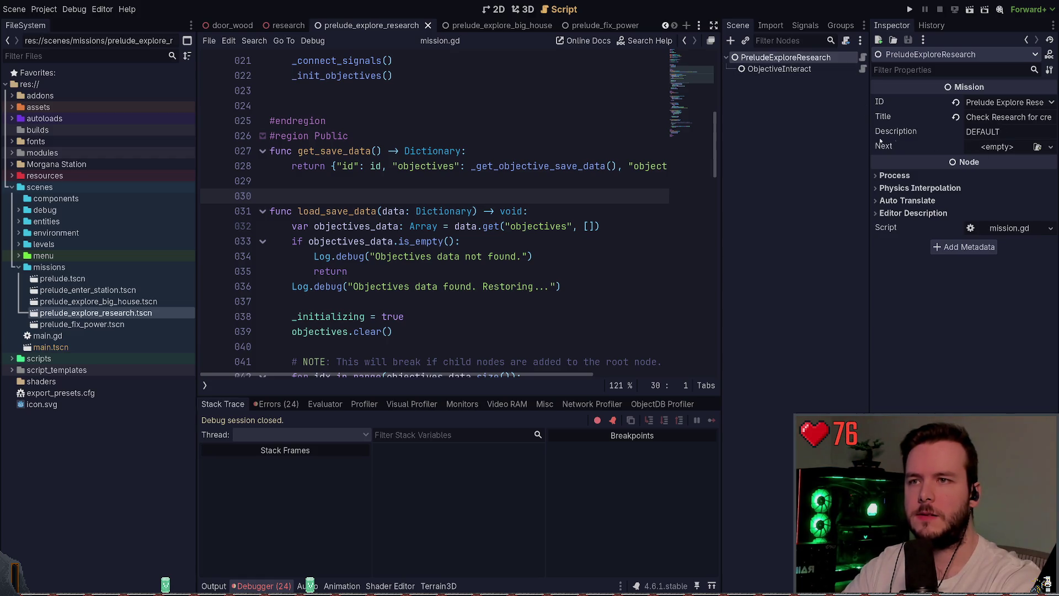
pyautogui.click(81, 324)
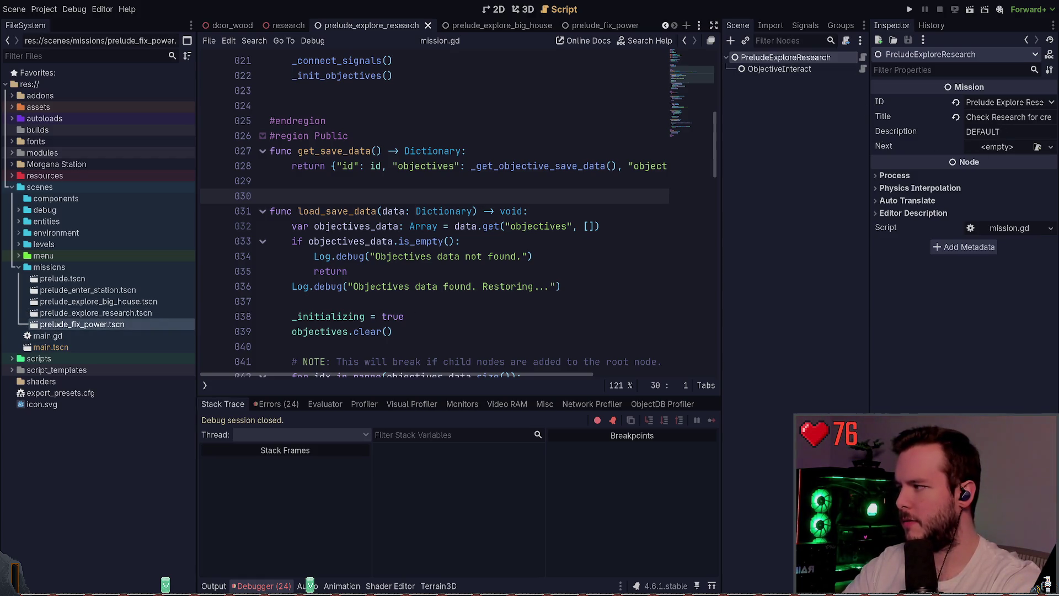
pyautogui.moveTo(82, 325)
pyautogui.mouseDown()
pyautogui.moveTo(993, 242)
pyautogui.moveTo(996, 147)
pyautogui.mouseUp()
pyautogui.click(758, 198)
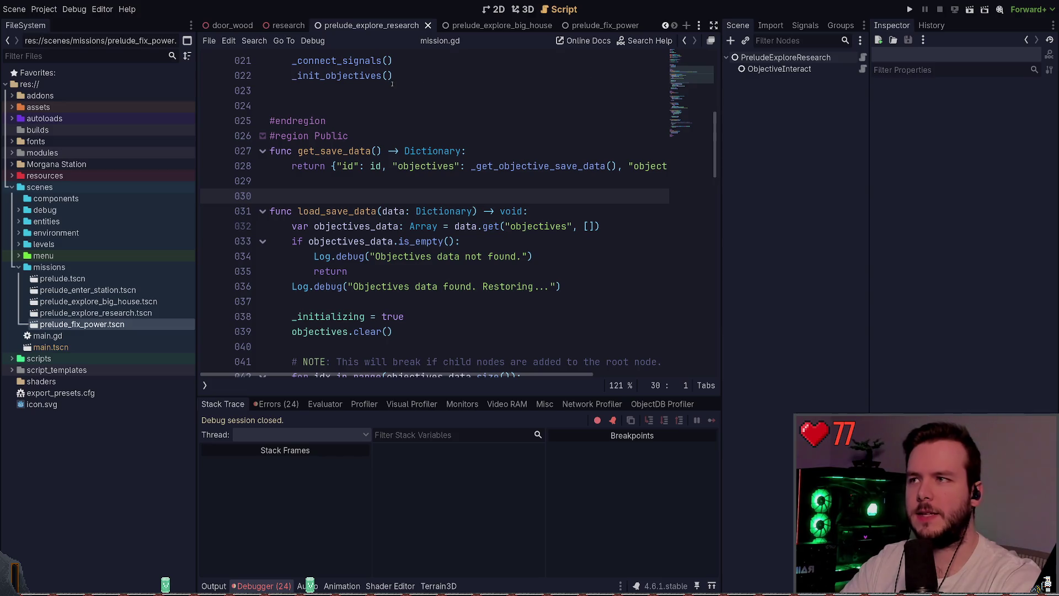
pyautogui.click(910, 8)
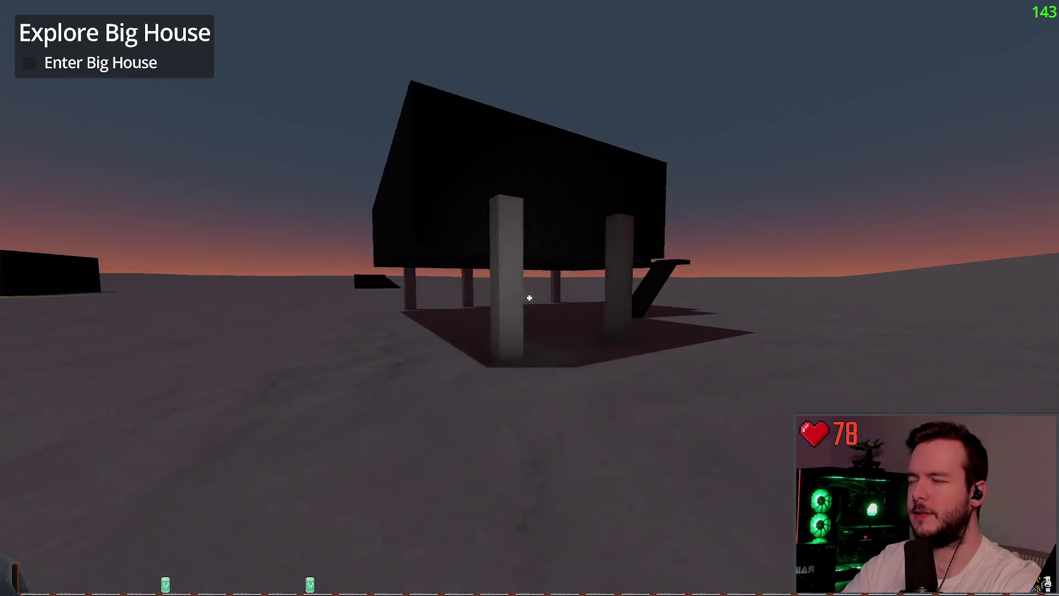
# - Walk into the Big House, set down the carried equipment, then head back out onto the snow
pyautogui.press('w')
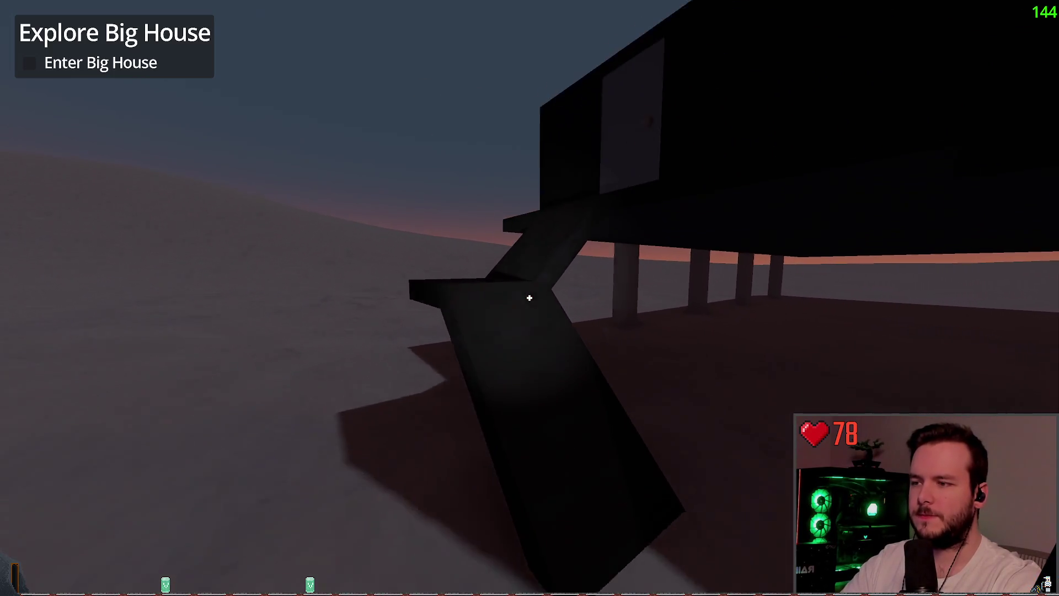
pyautogui.press('w')
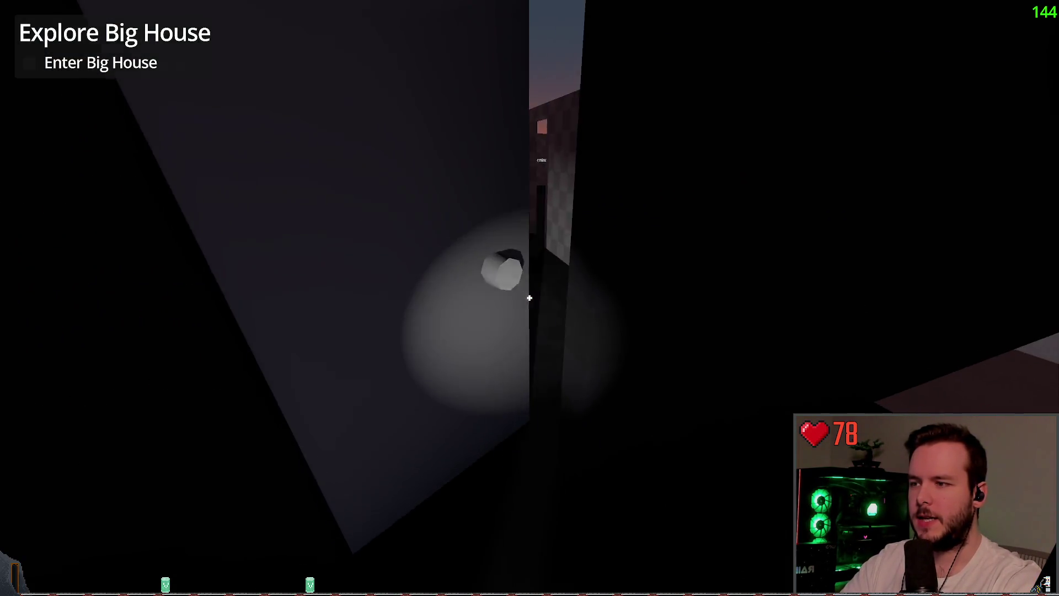
pyautogui.press('w')
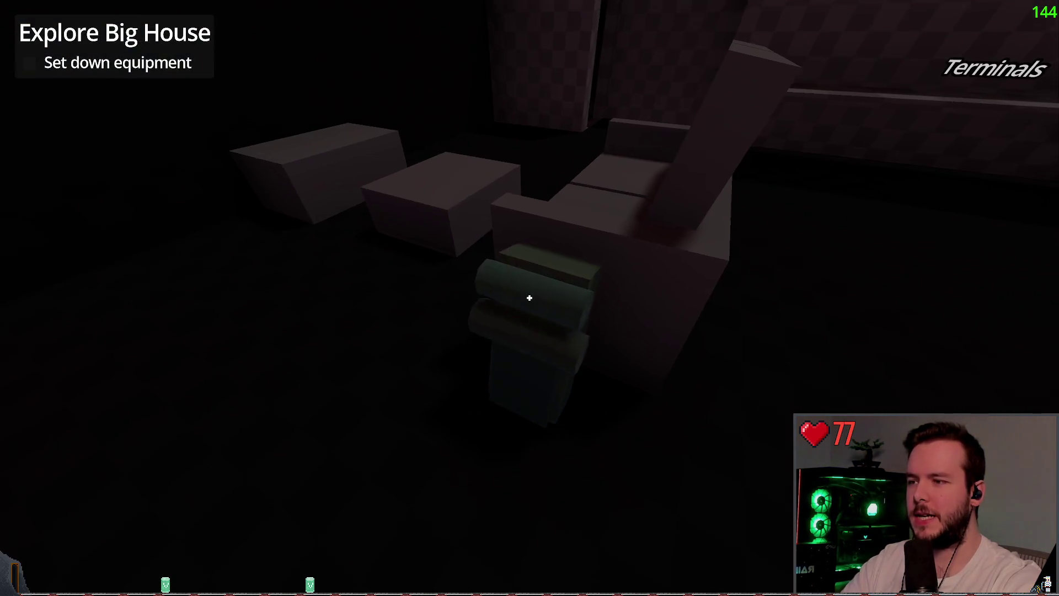
pyautogui.click(530, 298)
pyautogui.press('w')
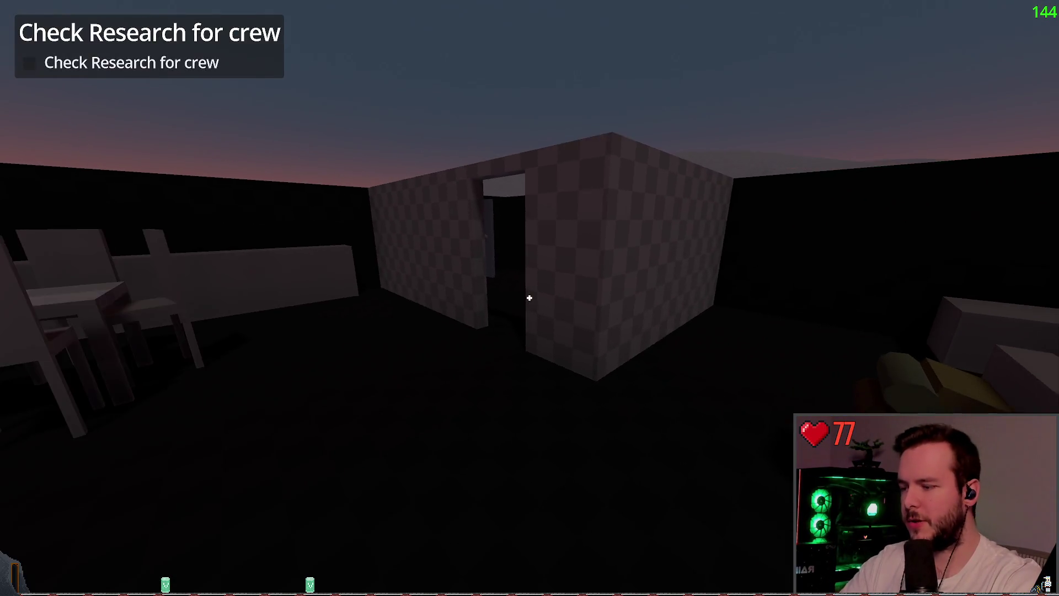
pyautogui.press('w')
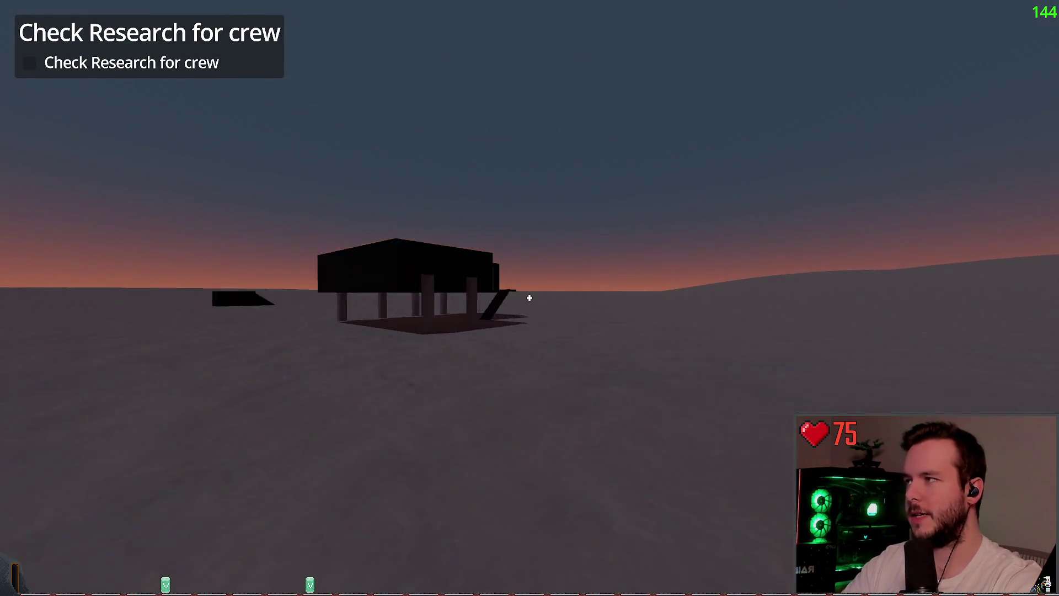
# - Quit the game to the editor from the pause menu and select ObjectiveInteract
pyautogui.press('Escape')
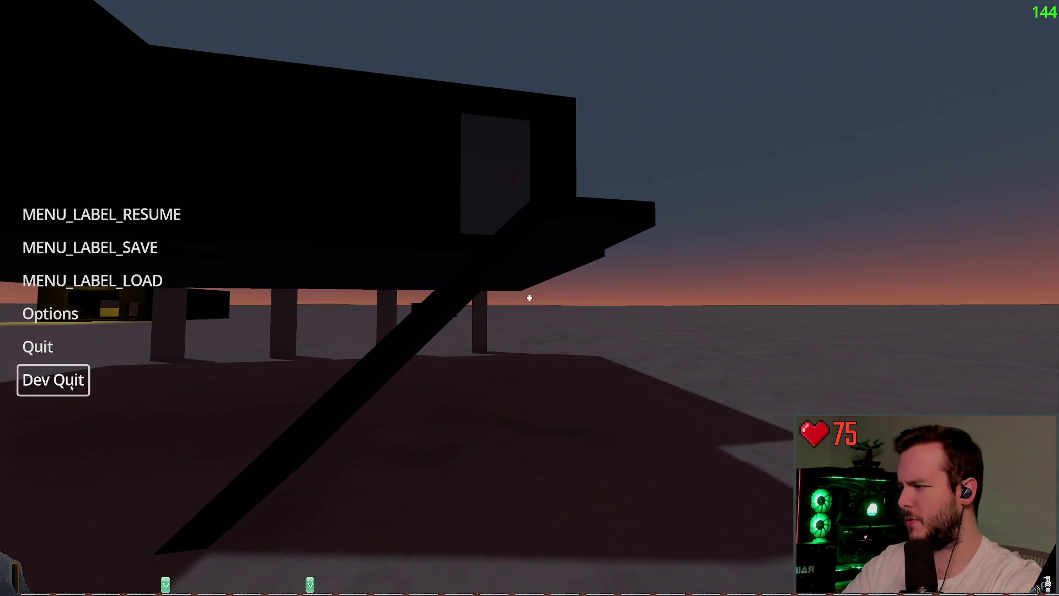
pyautogui.click(52, 379)
pyautogui.click(790, 72)
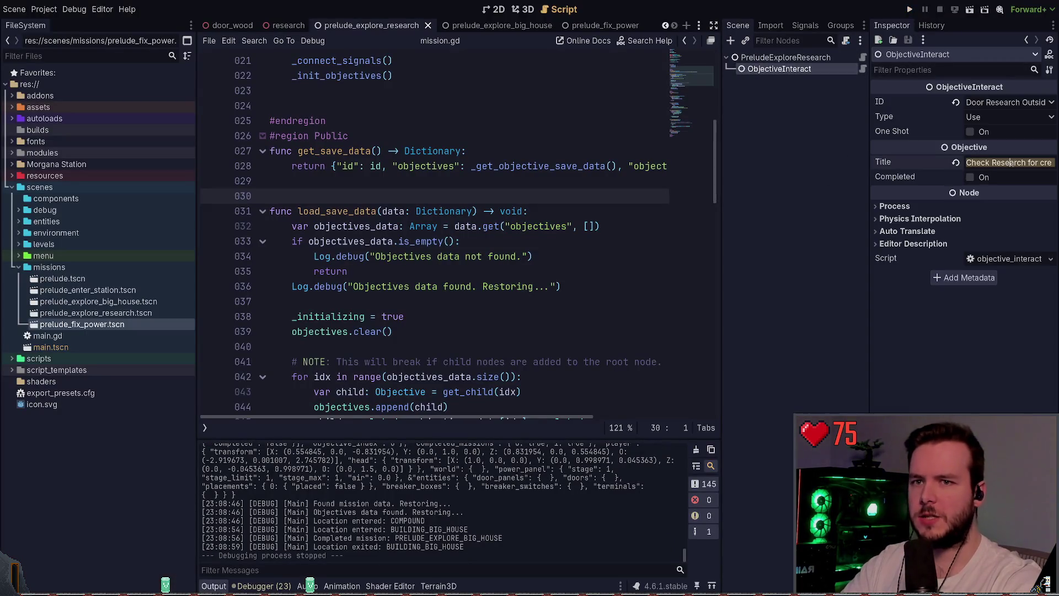
# - Clear and recommit ObjectiveInteract's Title, then save and run the project with F5
pyautogui.press('BackSpace')
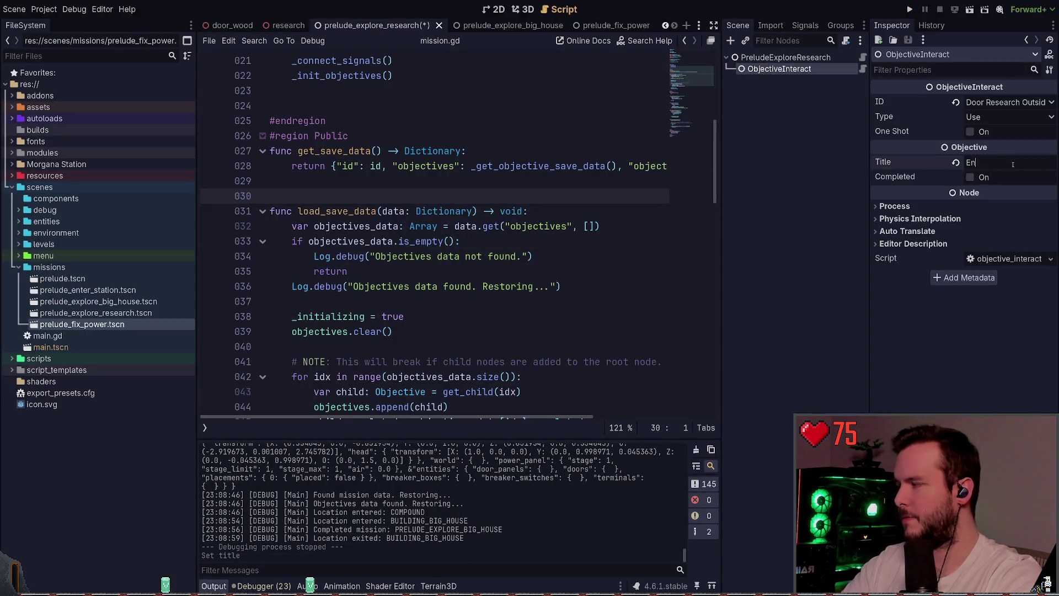
pyautogui.press('Return')
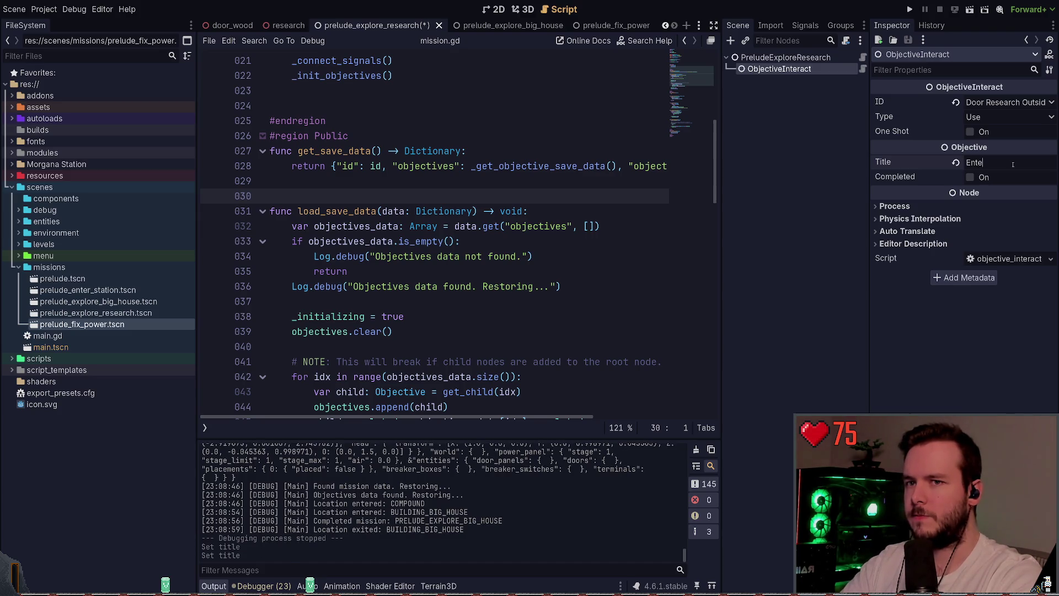
pyautogui.press('F5')
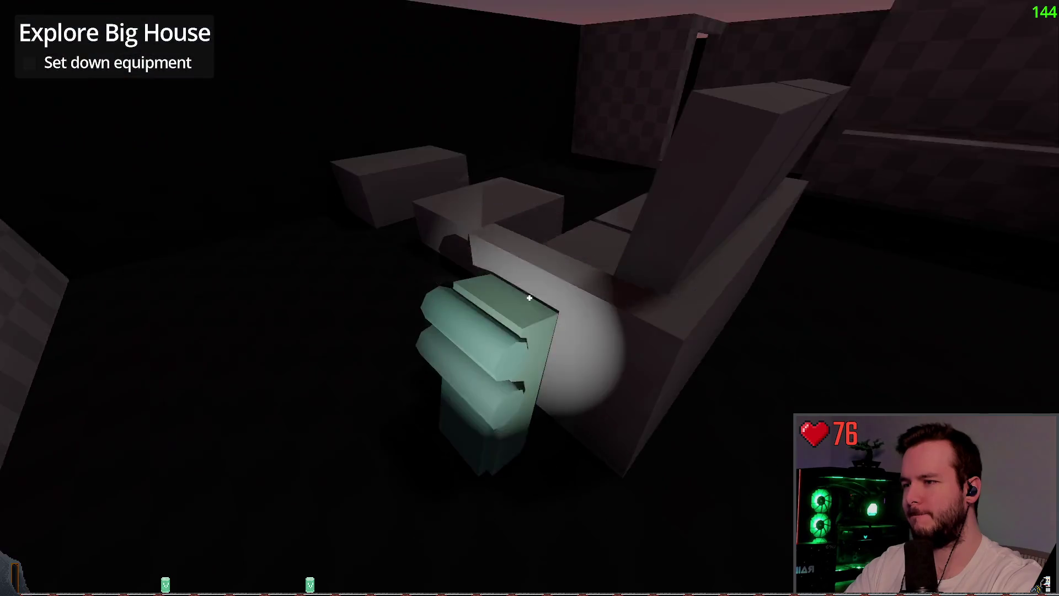
# - Load the first saved game and walk into the Big House
pyautogui.click(530, 298)
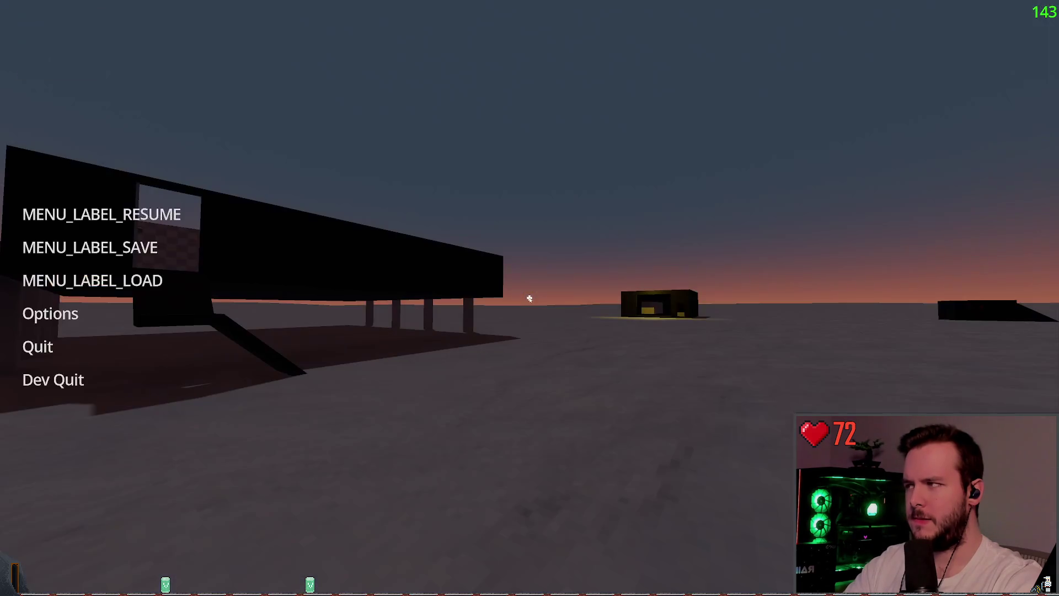
pyautogui.click(92, 280)
pyautogui.click(421, 432)
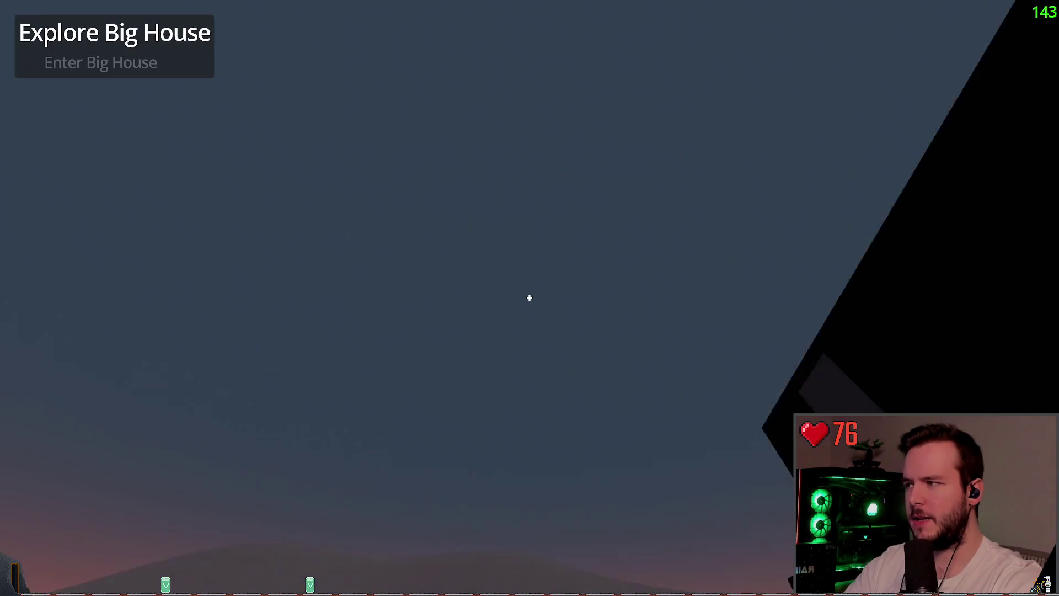
pyautogui.press('w')
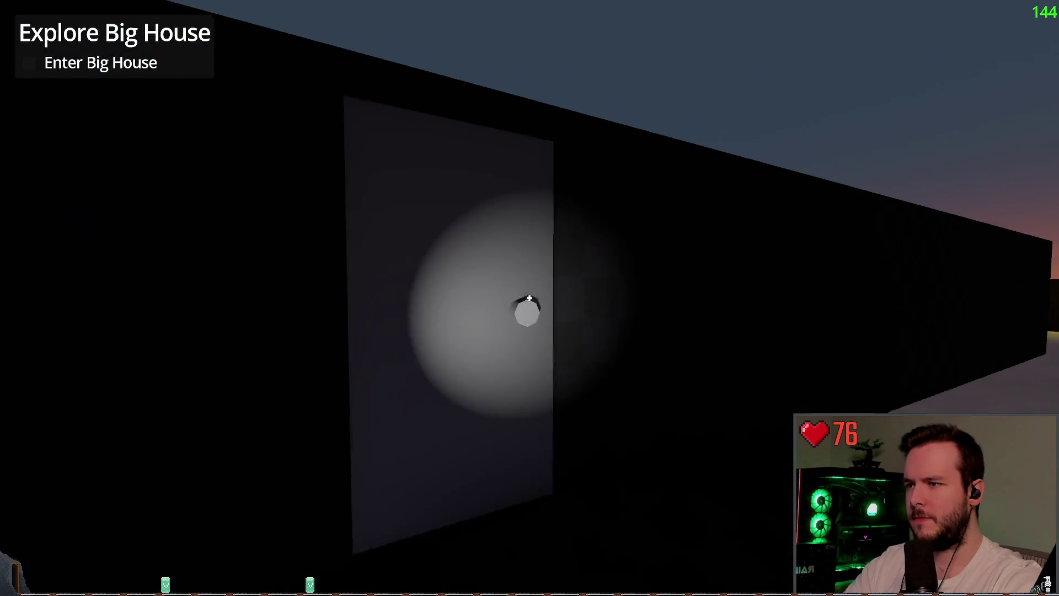
pyautogui.click(530, 298)
pyautogui.press('w')
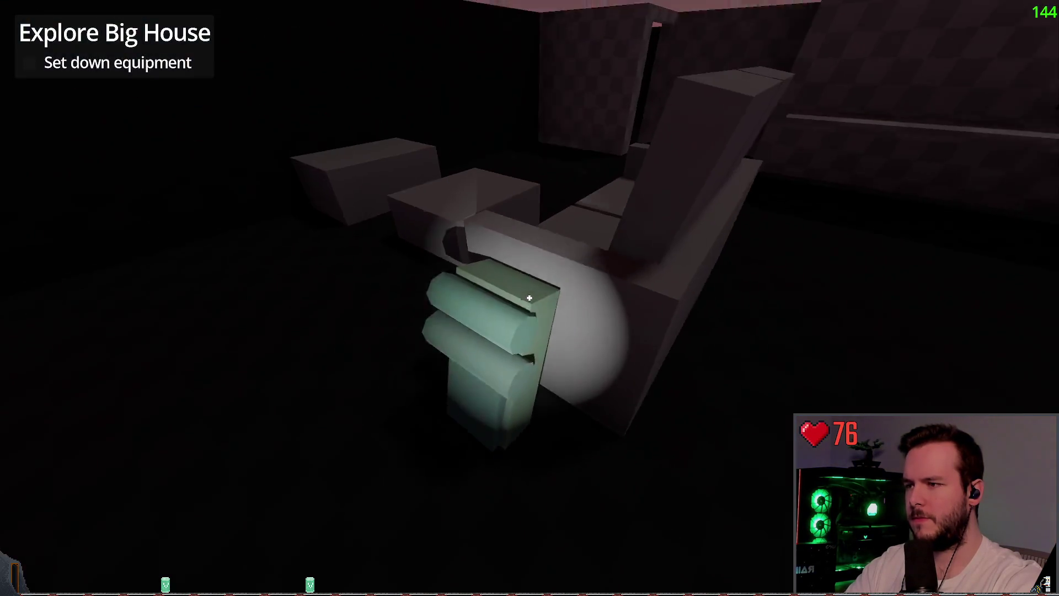
pyautogui.press('s')
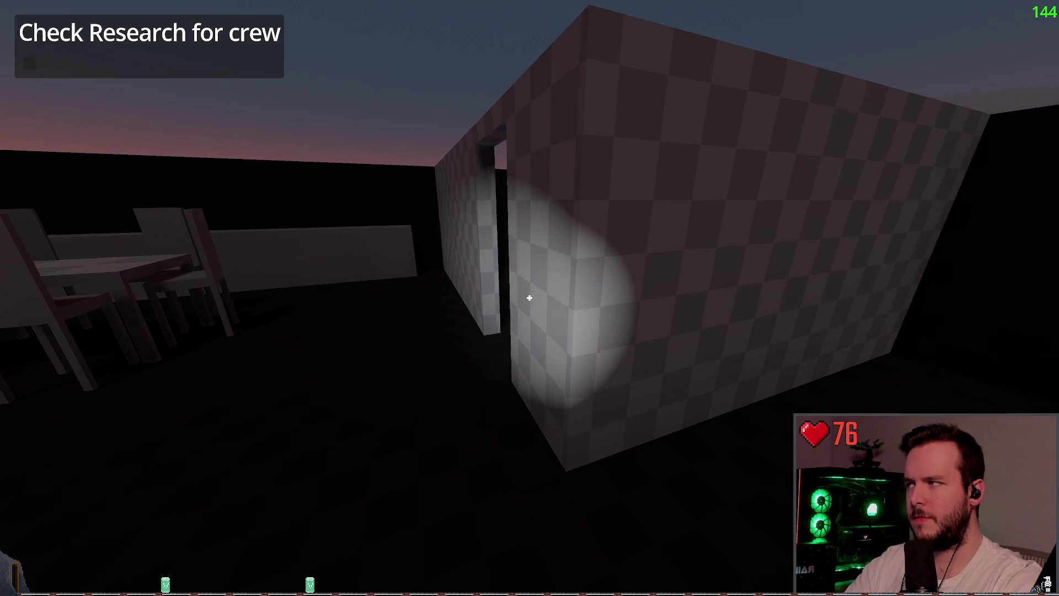
pyautogui.press('w')
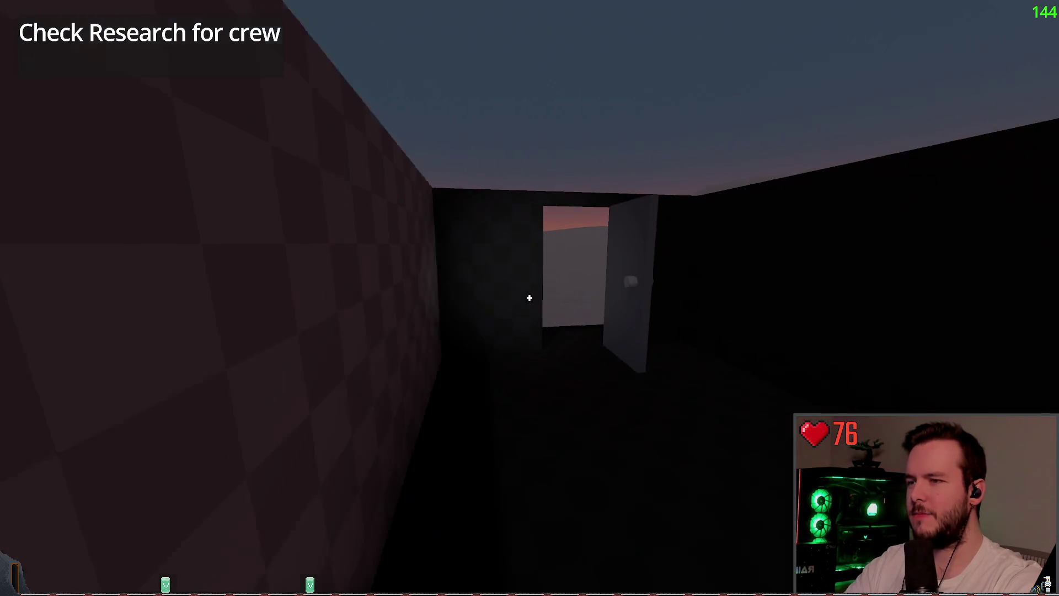
# - Reload the save in front of the Big House, go inside, then load the most recent save
pyautogui.press('Escape')
pyautogui.press('Return')
pyautogui.click(421, 434)
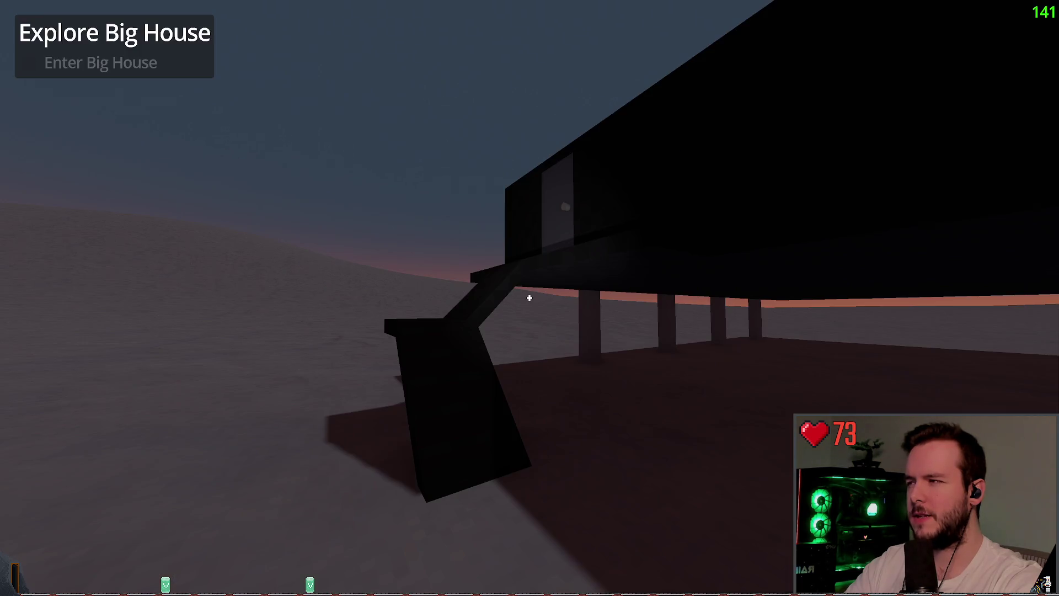
pyautogui.press('w')
pyautogui.press('w')
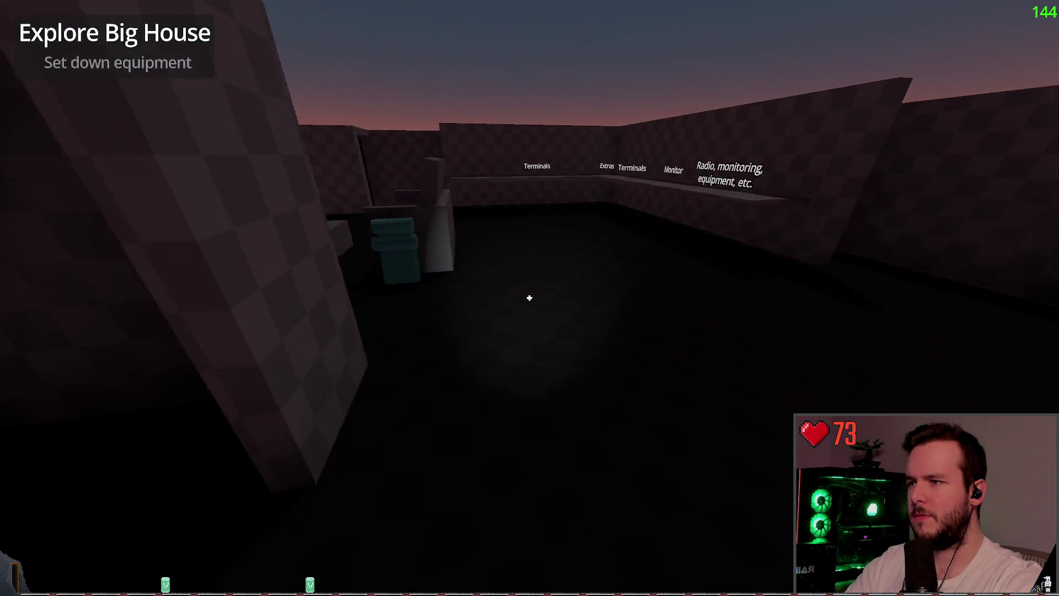
pyautogui.click(529, 298)
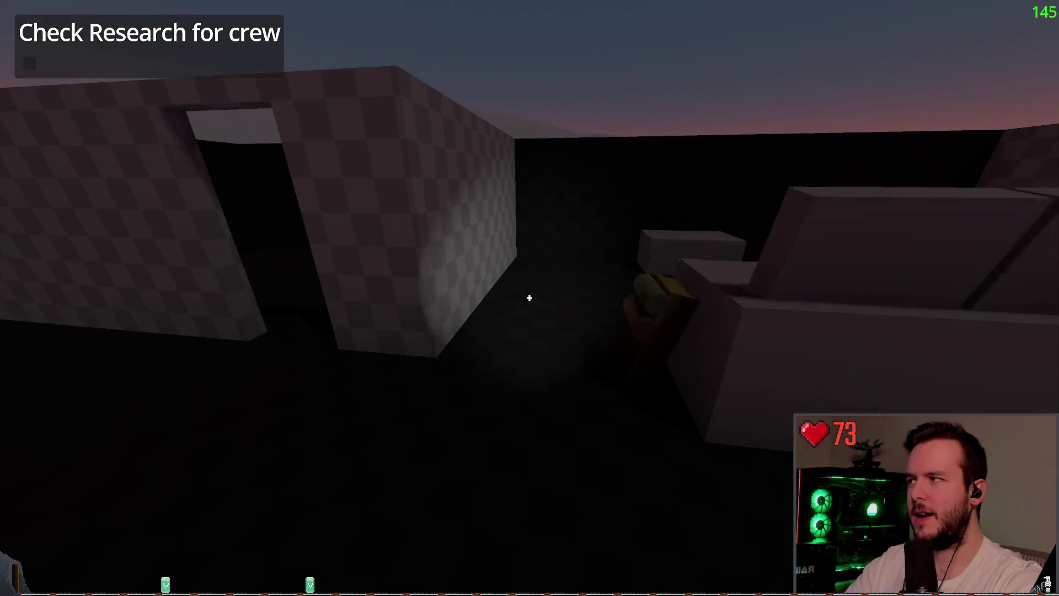
pyautogui.press('Escape')
pyautogui.click(92, 280)
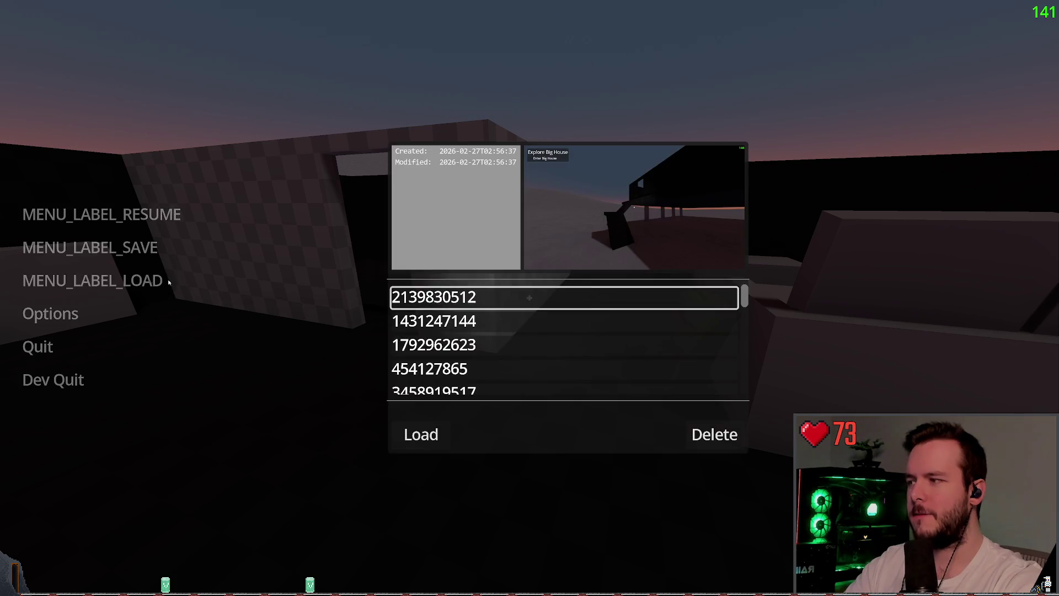
pyautogui.click(420, 434)
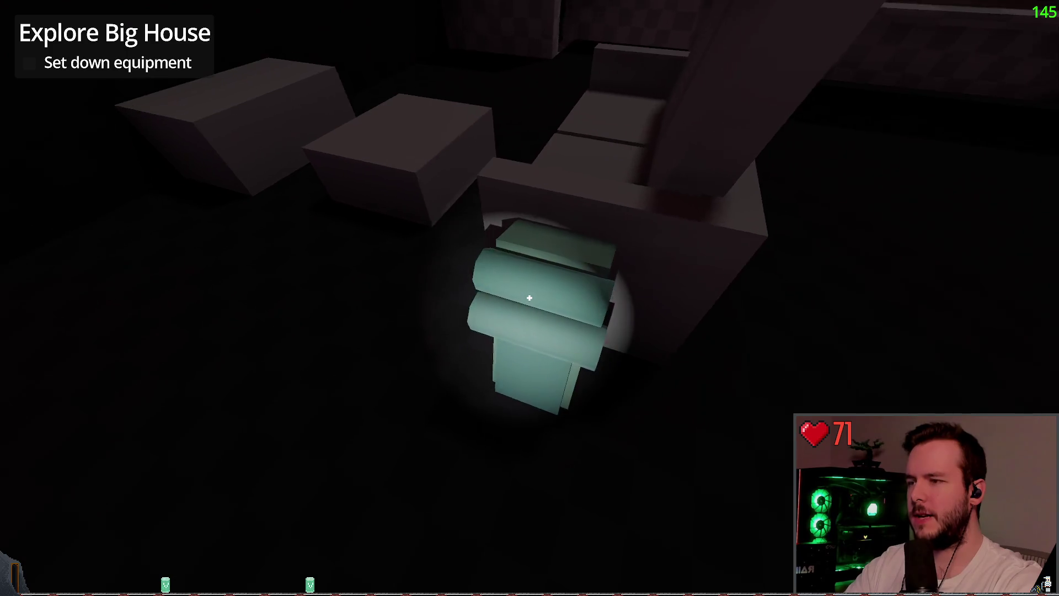
# - Set the equipment down, go outside, and climb through the shaft into the stilted research building
pyautogui.click(529, 298)
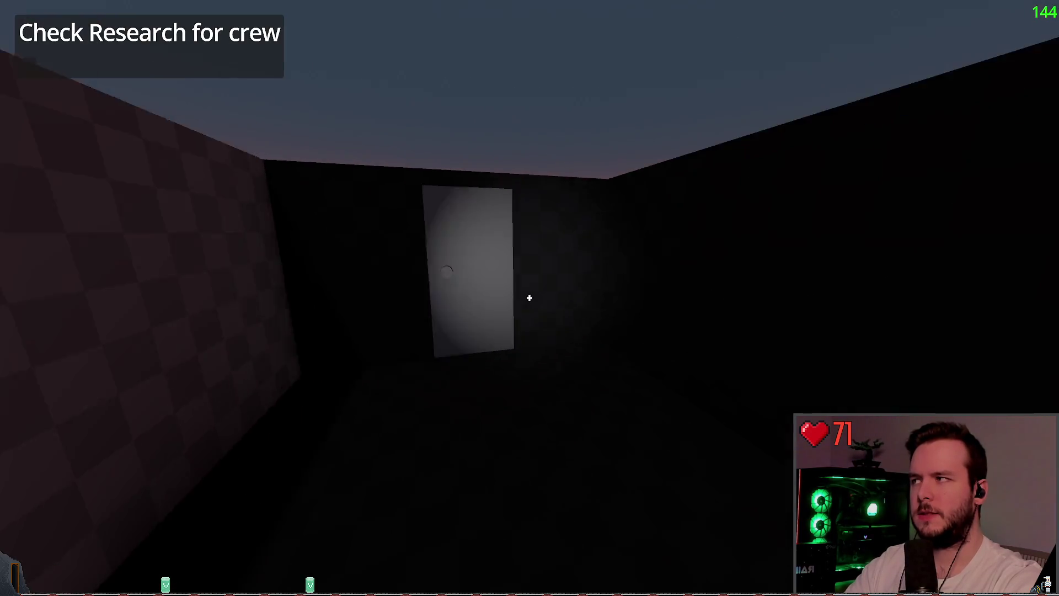
pyautogui.click(530, 298)
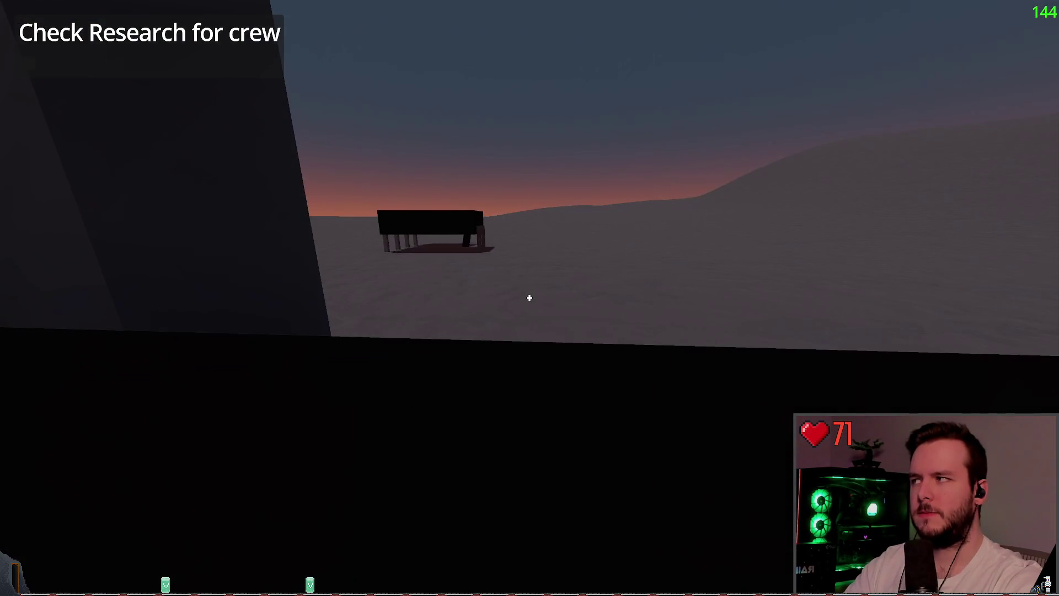
pyautogui.press('w')
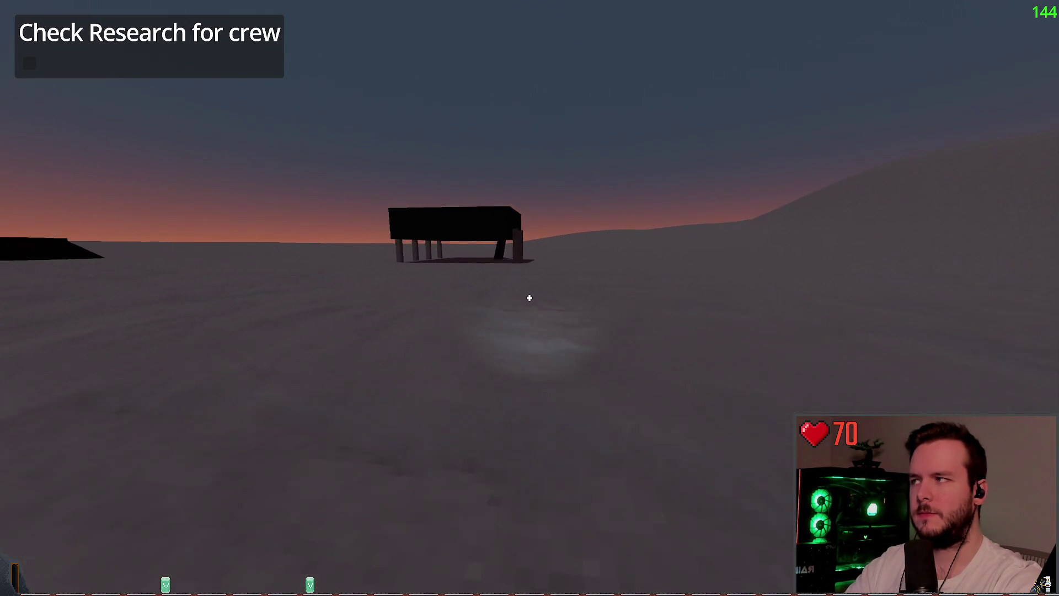
pyautogui.press('w')
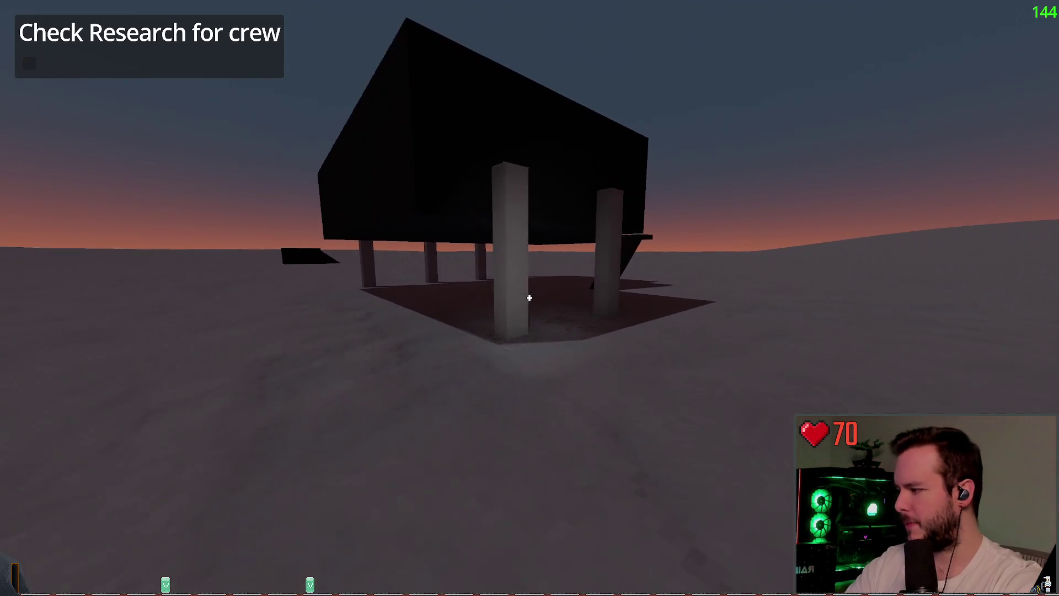
pyautogui.press('w')
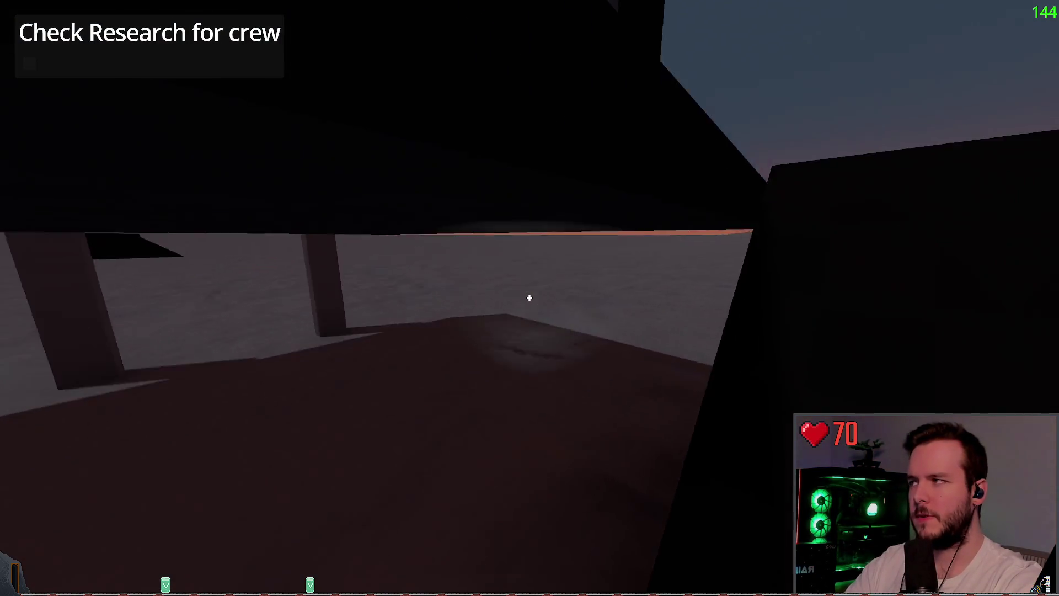
pyautogui.press('w')
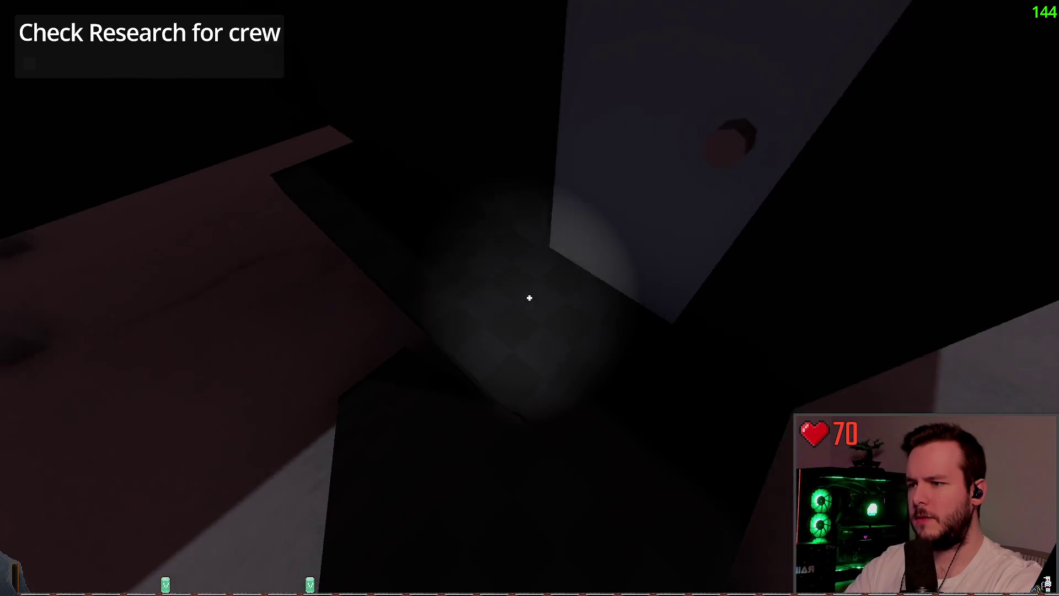
pyautogui.press('w')
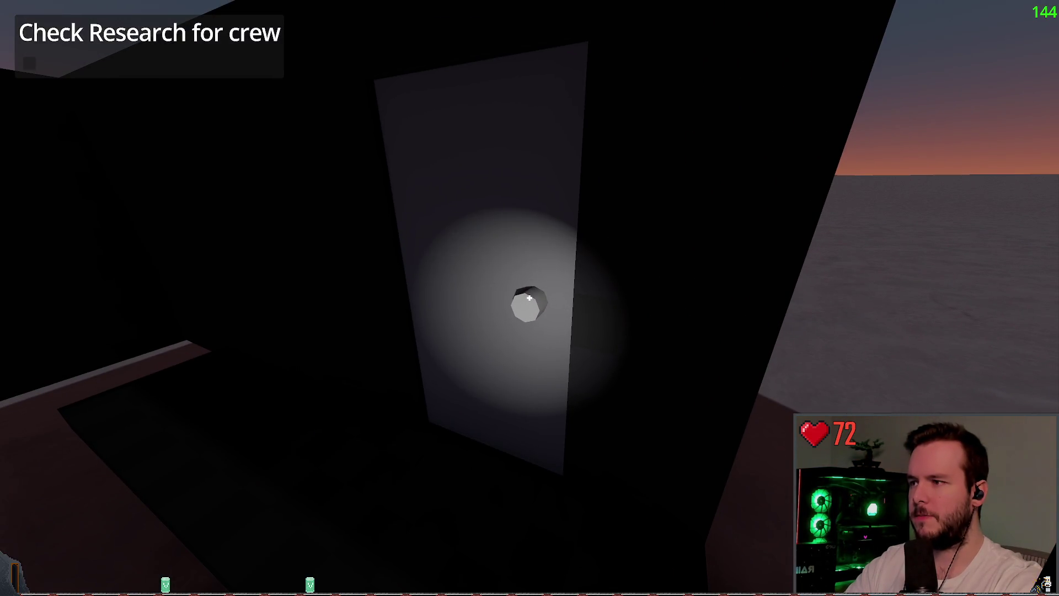
# - Interact with the research building door, stop the halted debugger, and open prelude_fix_power.tscn
pyautogui.press('e')
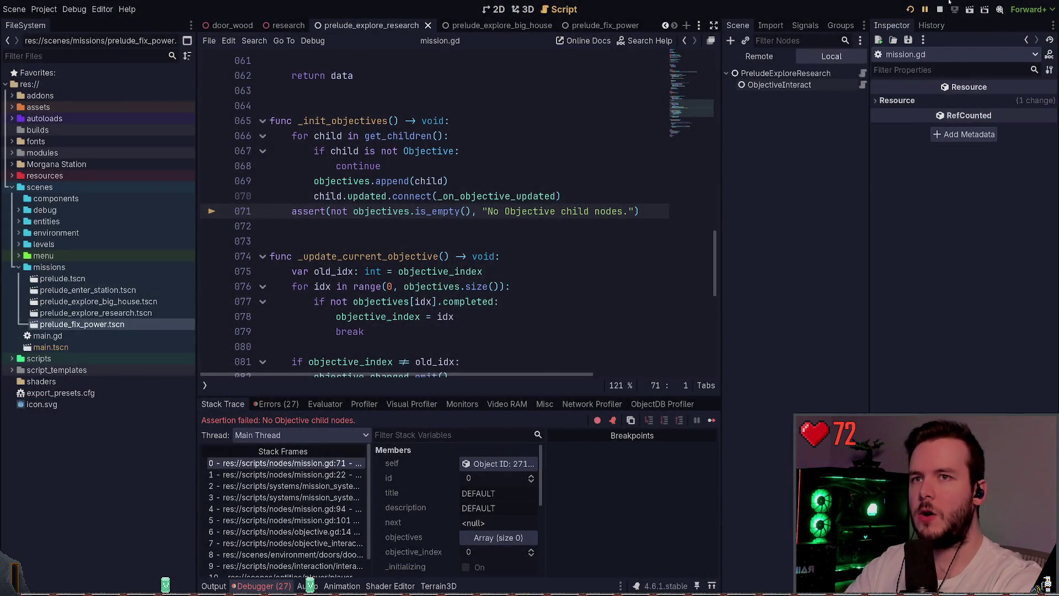
pyautogui.press('F8')
pyautogui.doubleClick(102, 325)
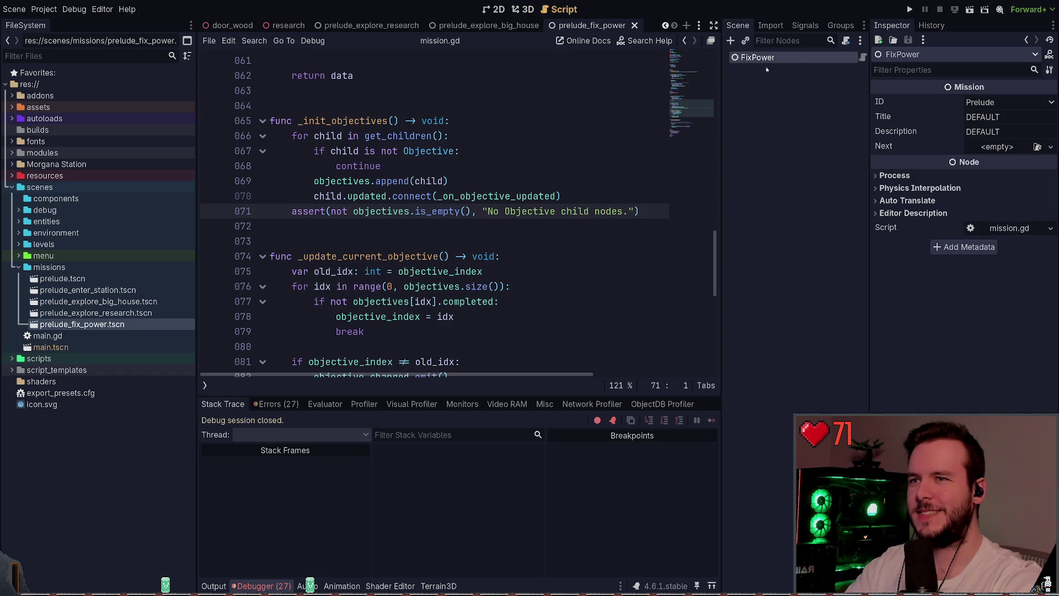
pyautogui.press('F6')
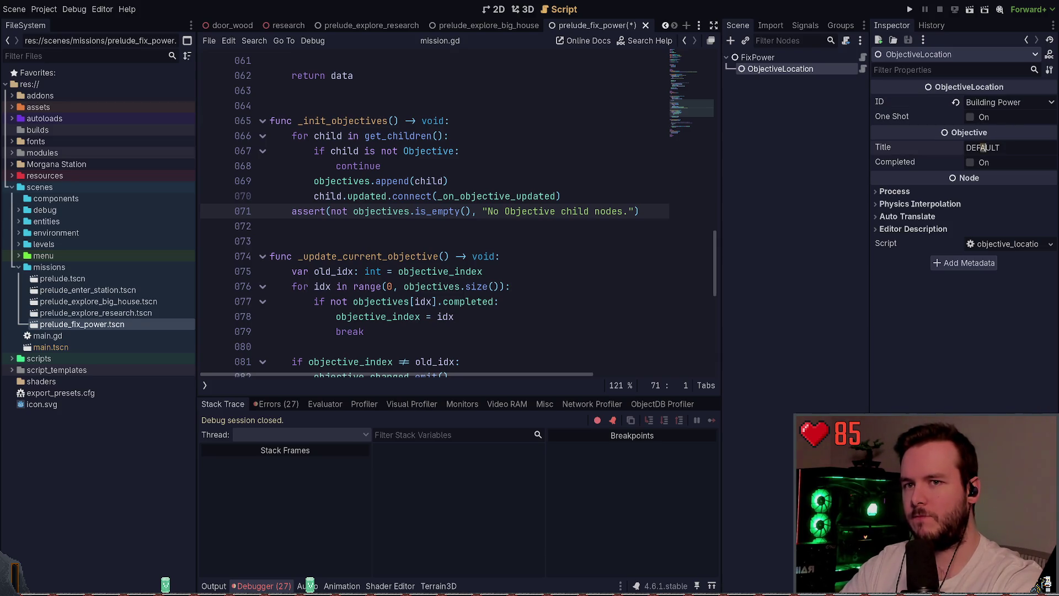
# - Set the objective's Title to 'Enter Power Building' and save the mission scene
pyautogui.doubleClick(982, 148)
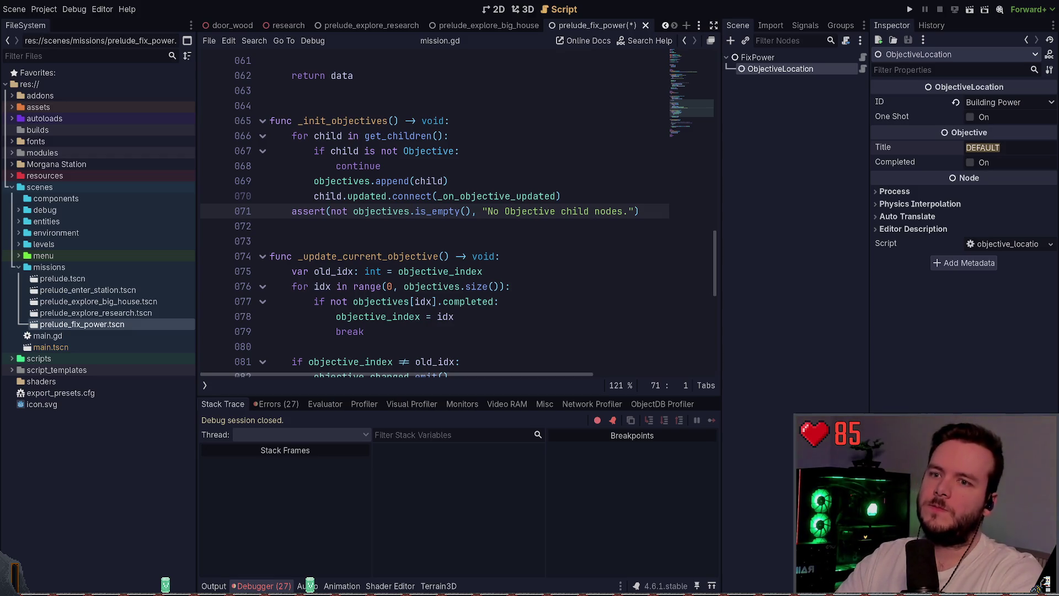
pyautogui.write('Enter')
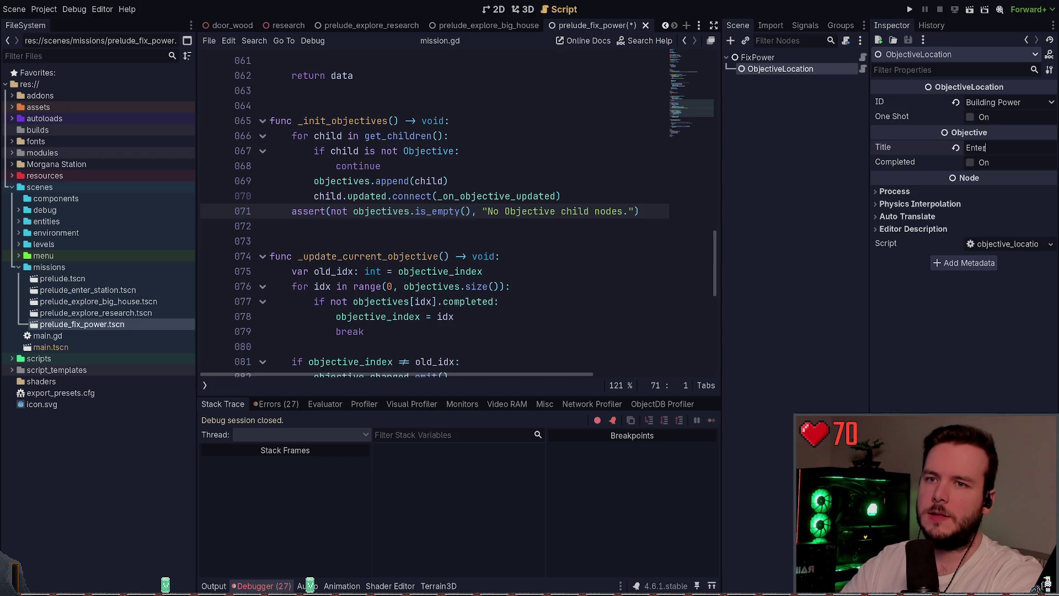
pyautogui.press('Return')
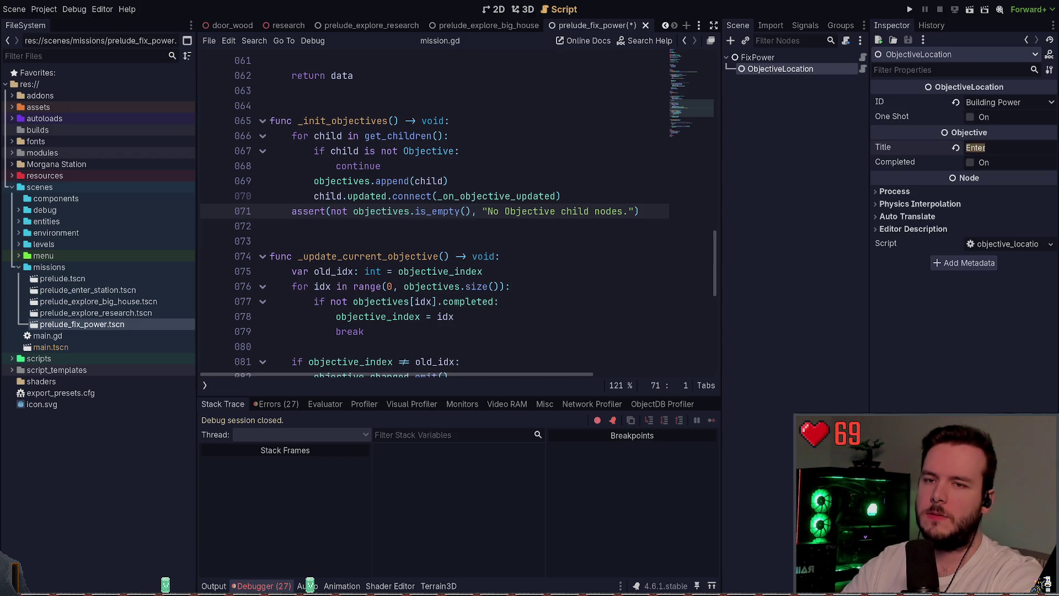
pyautogui.click(988, 148)
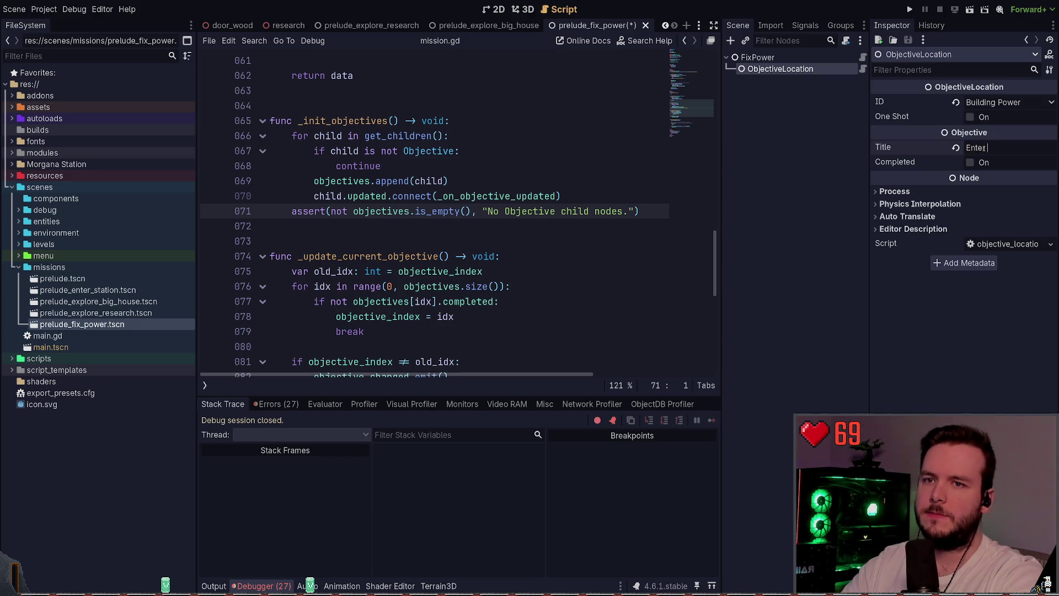
pyautogui.write('Power Building')
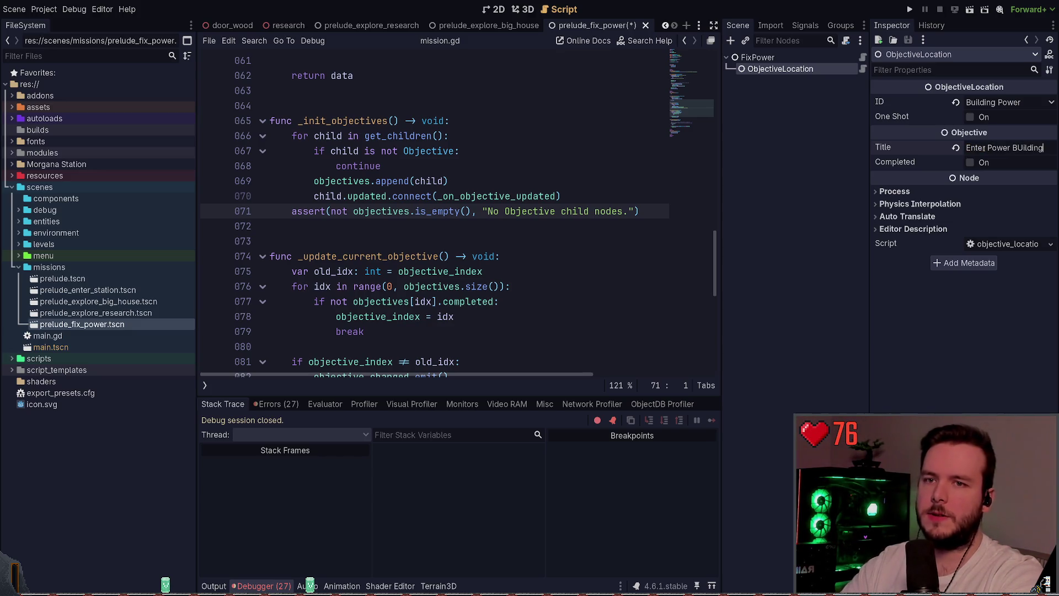
pyautogui.press('BackSpace')
pyautogui.press('BackSpace')
pyautogui.press('BackSpace')
pyautogui.write('uild')
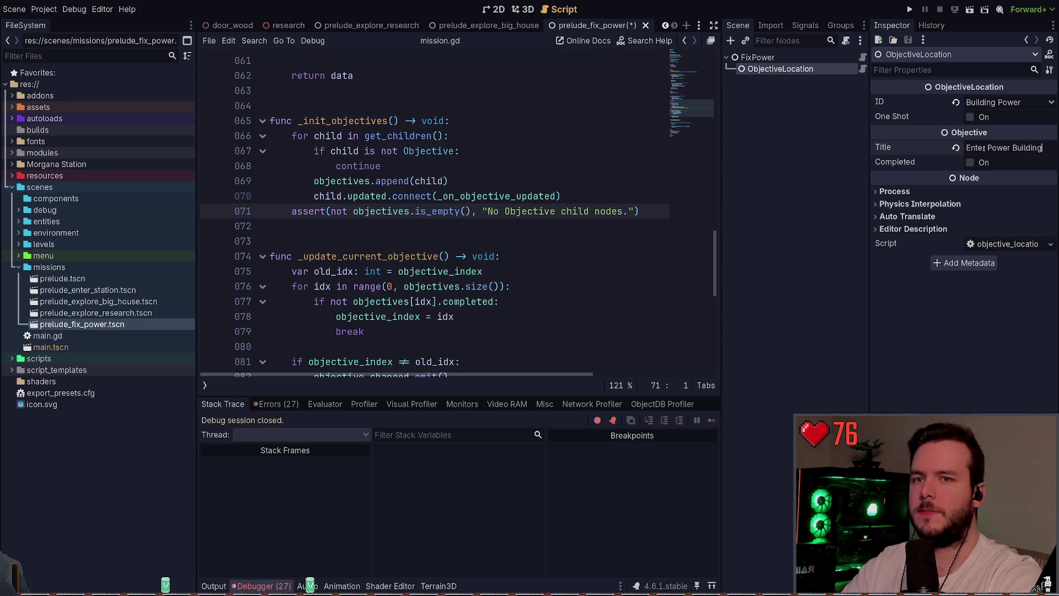
pyautogui.hotkey('ctrl', 's')
# - Title the FixPower mission node 'Get Power Back Online', save, and run the project
pyautogui.click(757, 57)
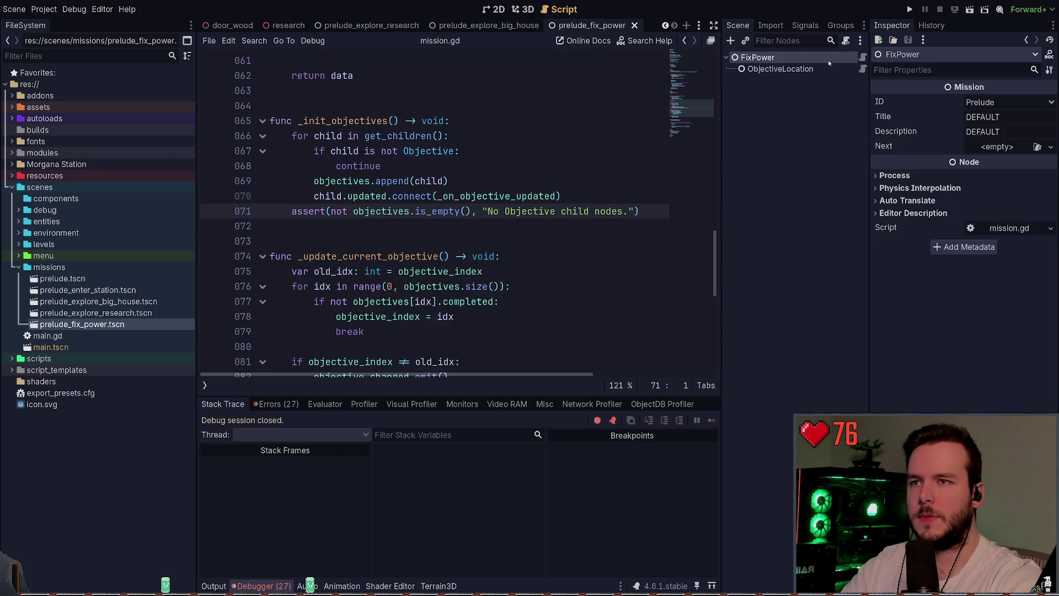
pyautogui.doubleClick(1027, 117)
pyautogui.write('FixP')
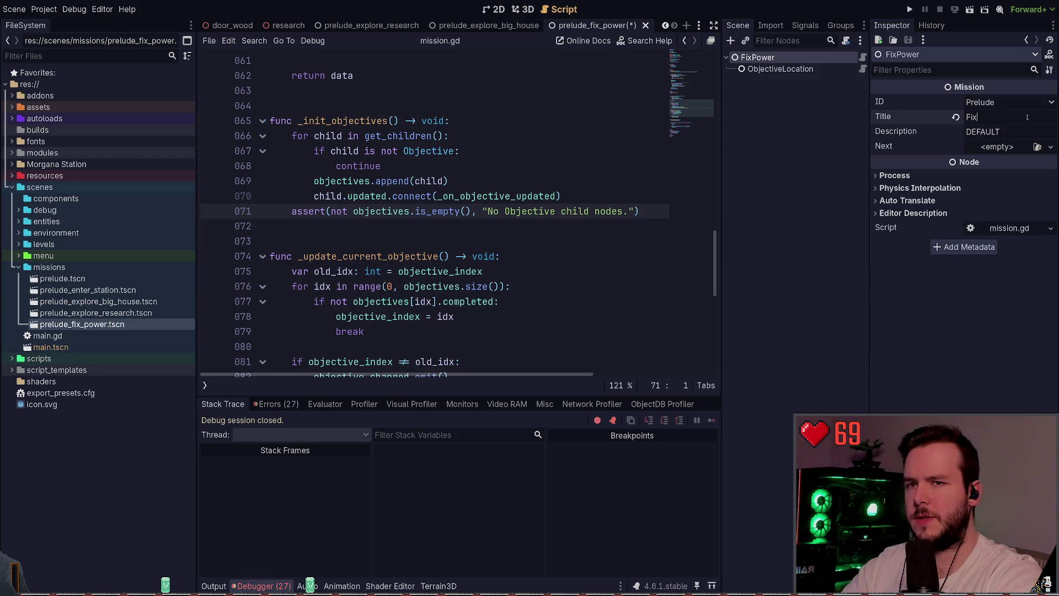
pyautogui.write('ower')
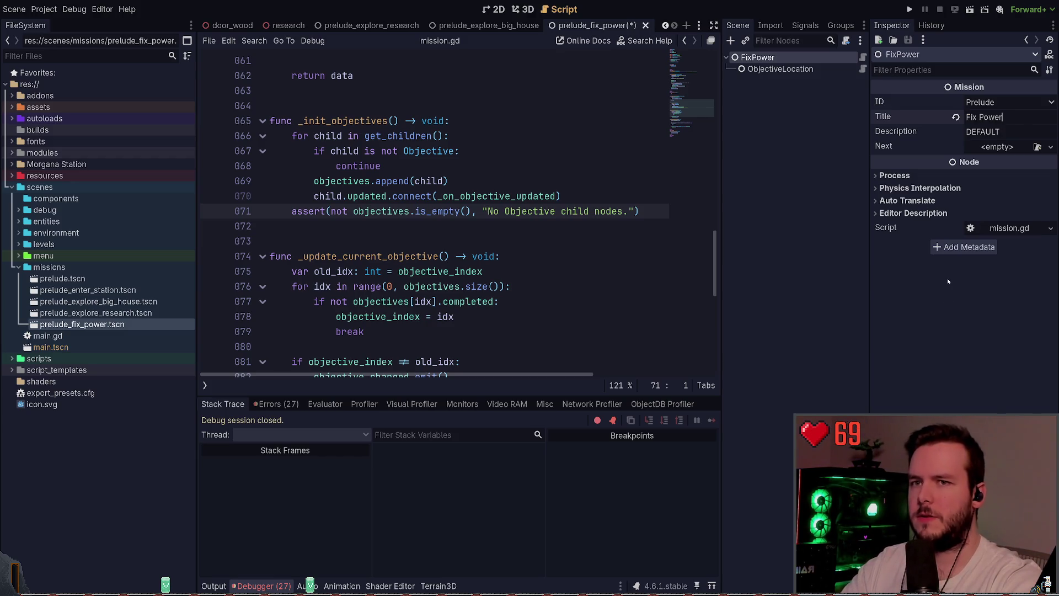
pyautogui.hotkey('ctrl', 'a')
pyautogui.write('Get ')
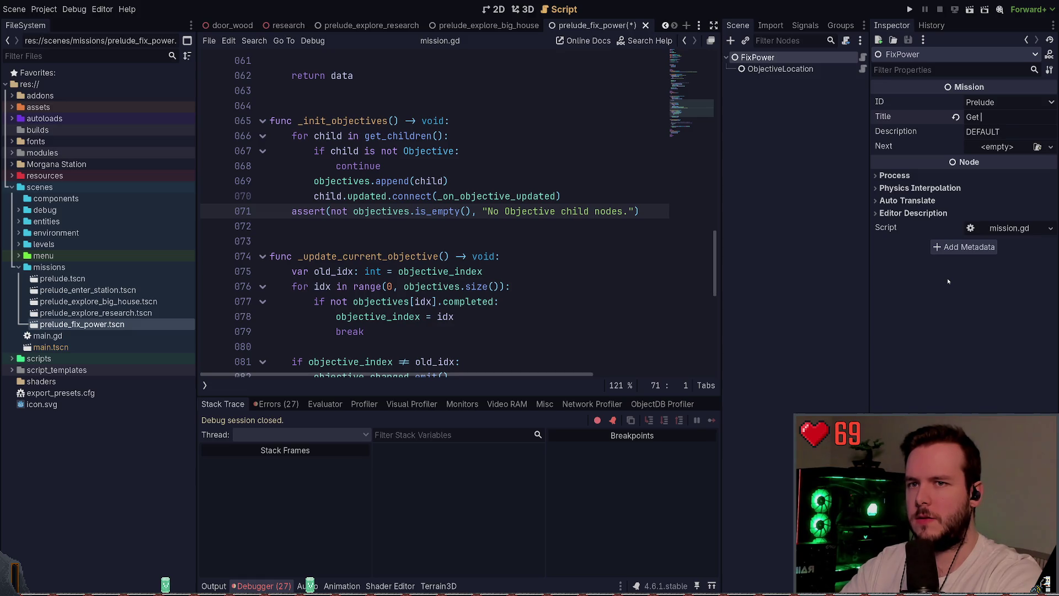
pyautogui.write('Power Back Online')
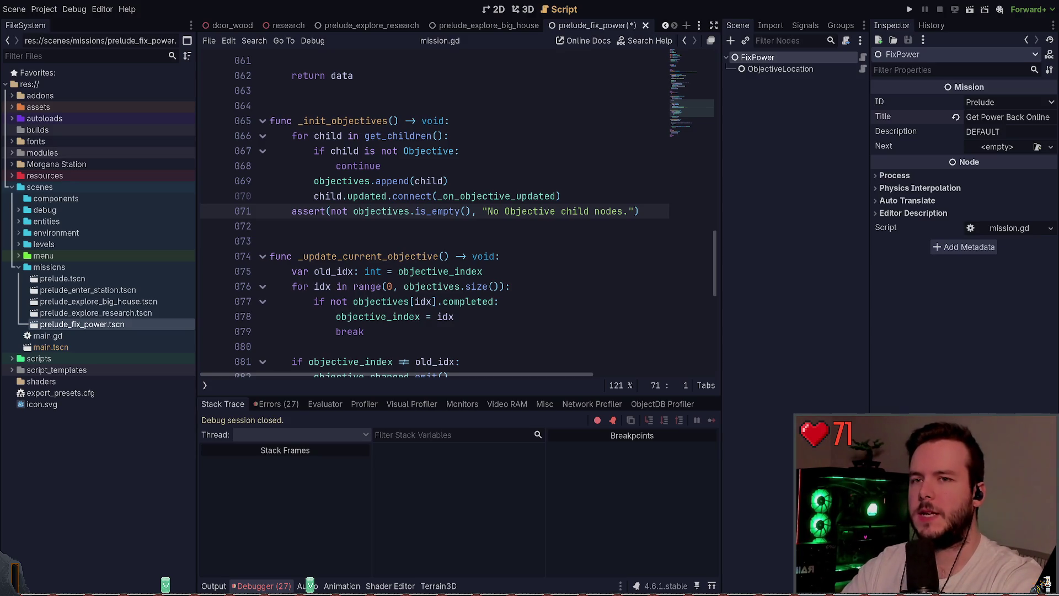
pyautogui.hotkey('ctrl', 's')
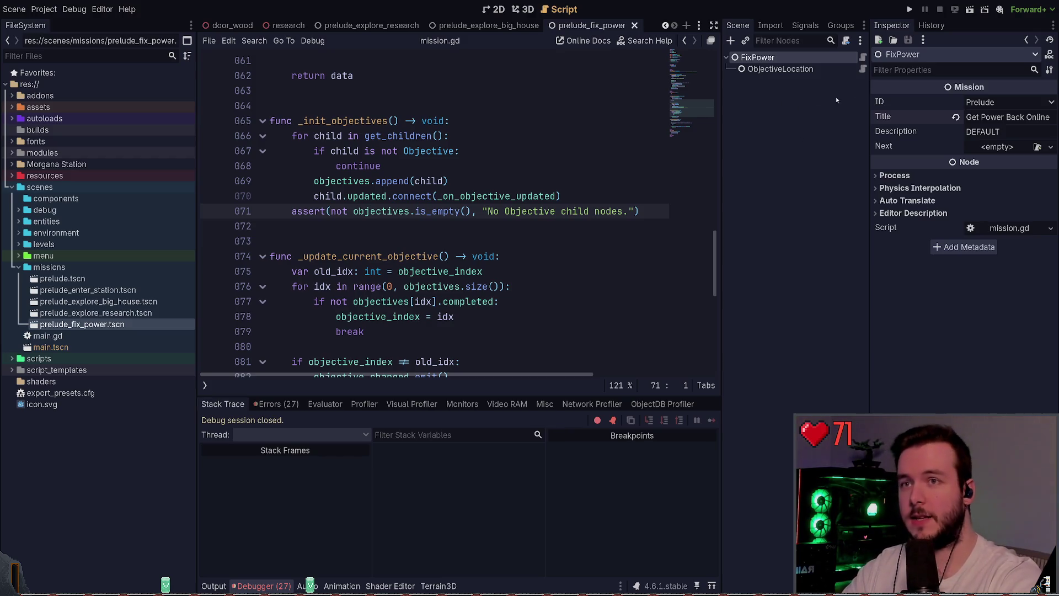
pyautogui.press('F5')
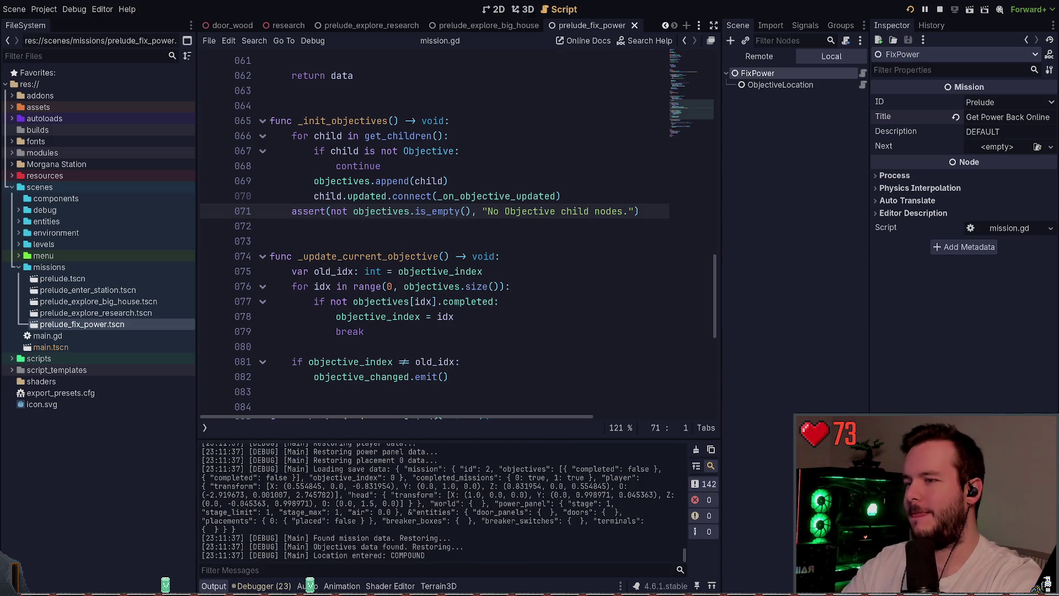
# - Enter the Big House, drop the equipment in the Terminals room, and climb to the Research door
pyautogui.press('w')
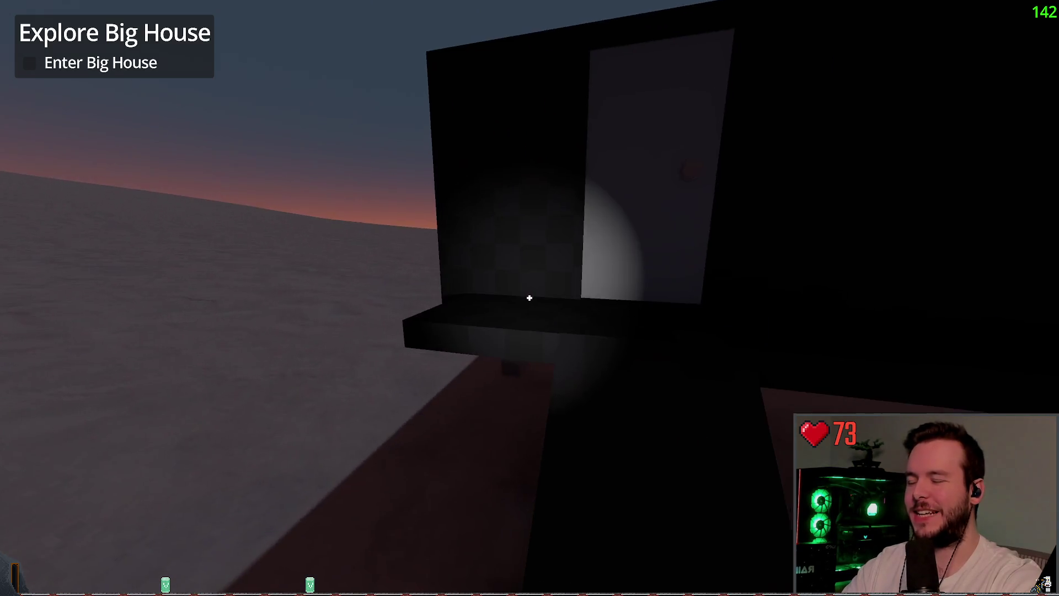
pyautogui.press('e')
pyautogui.press('w')
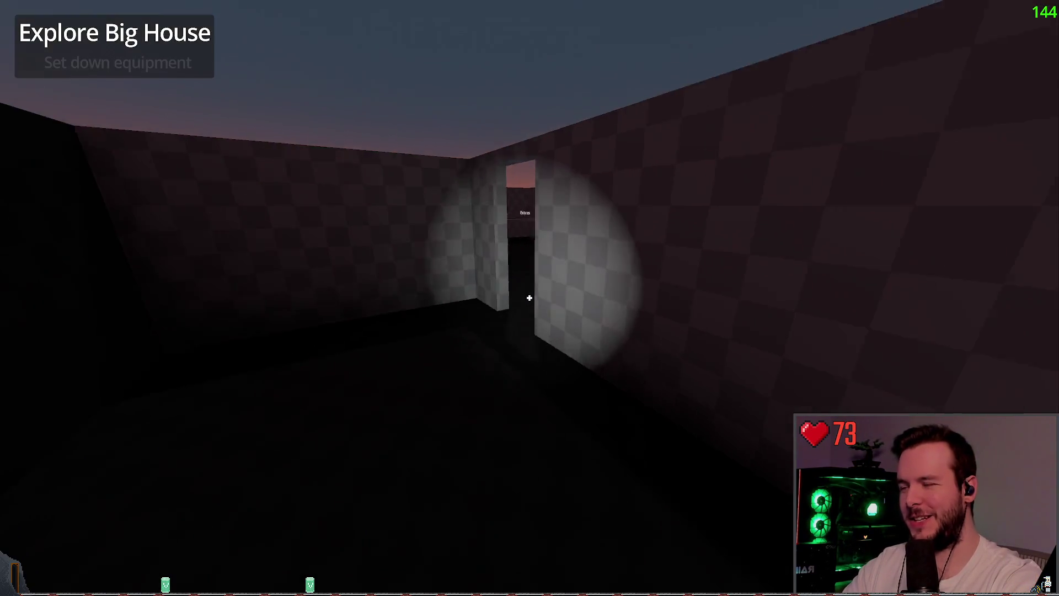
pyautogui.press('w')
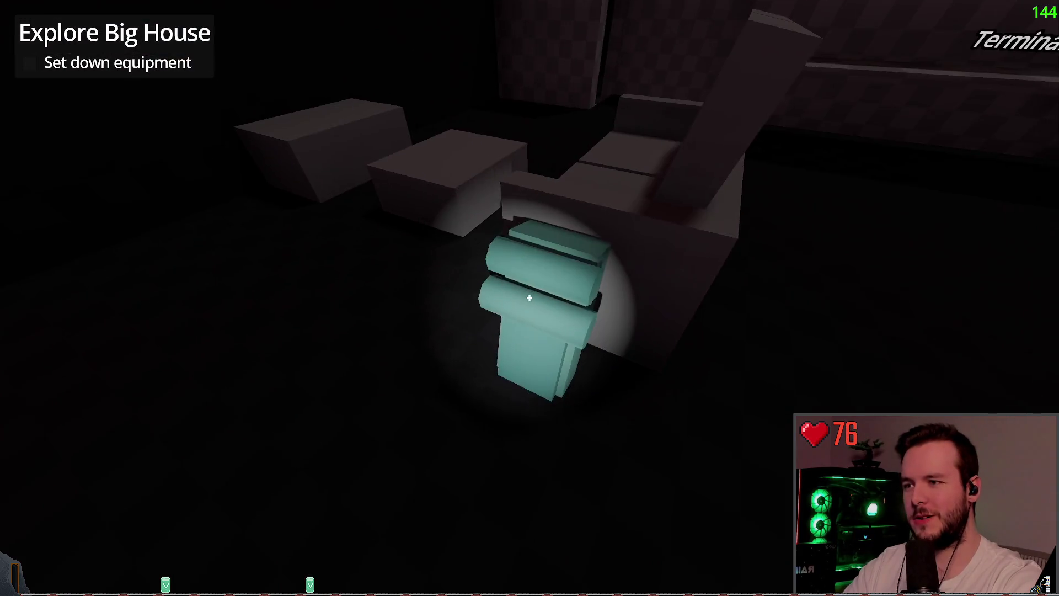
pyautogui.press('w')
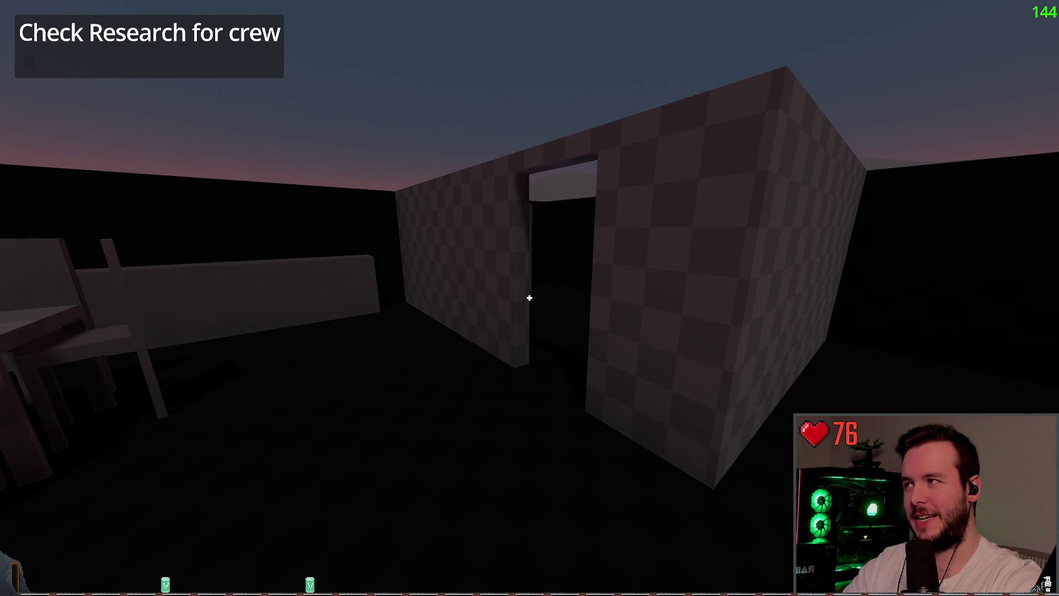
pyautogui.press('w')
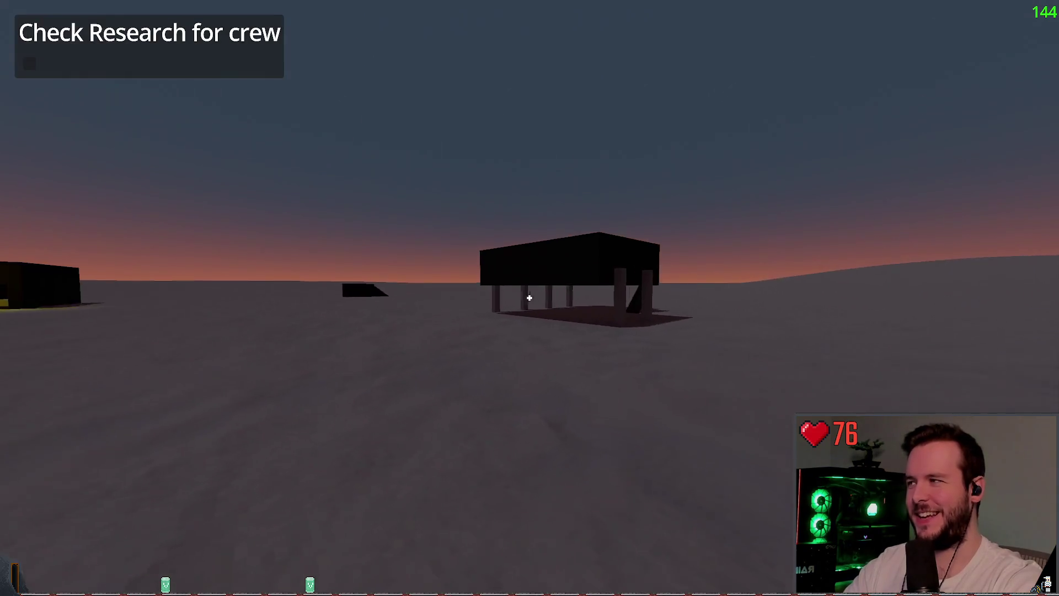
pyautogui.press('w')
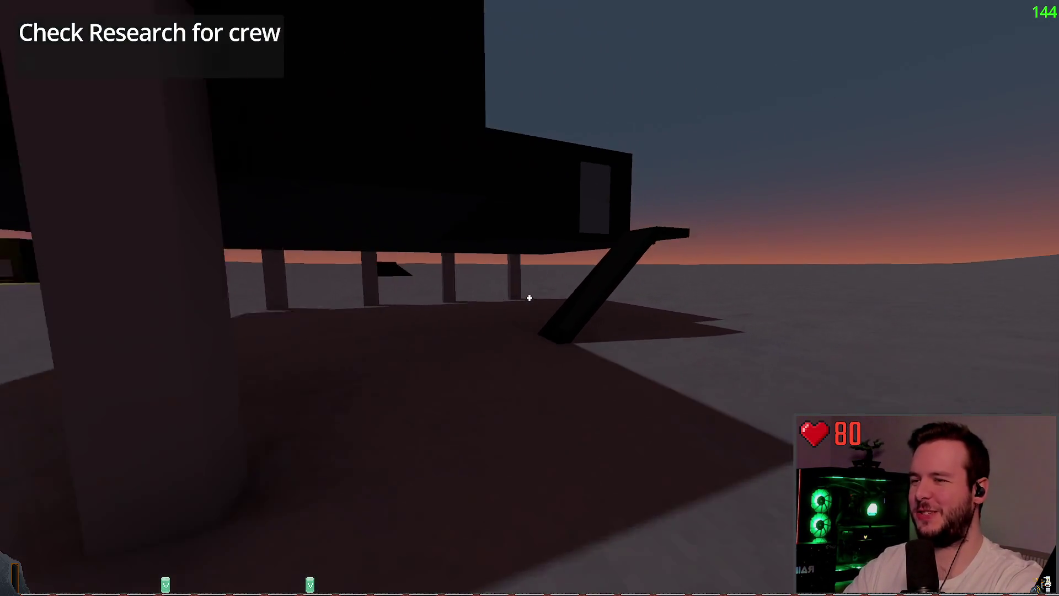
pyautogui.press('w')
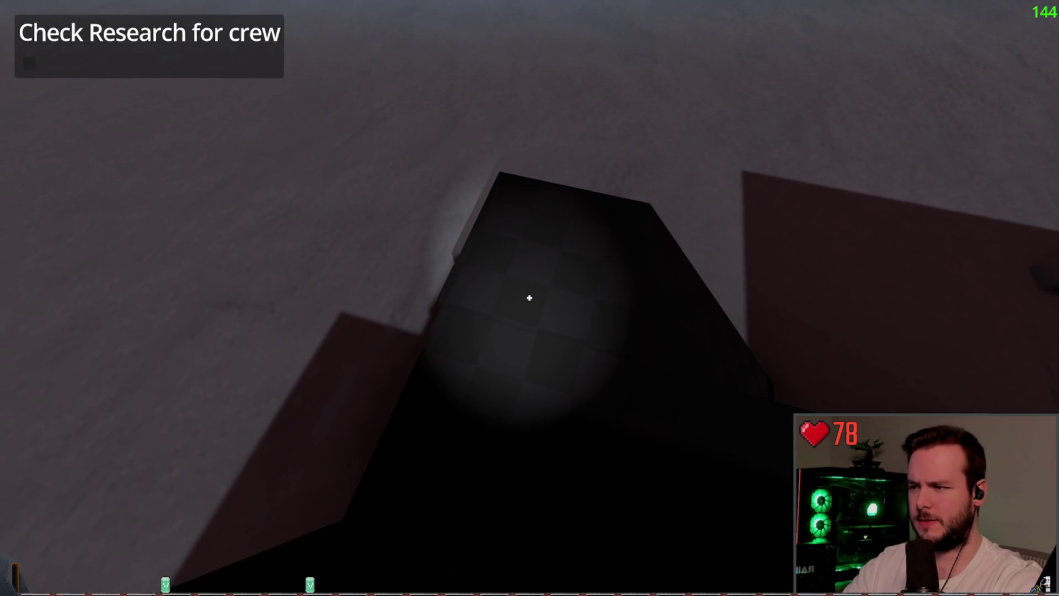
# - Save the game to a new save slot from the pause menu, then quit and confirm
pyautogui.press('Escape')
pyautogui.click(141, 216)
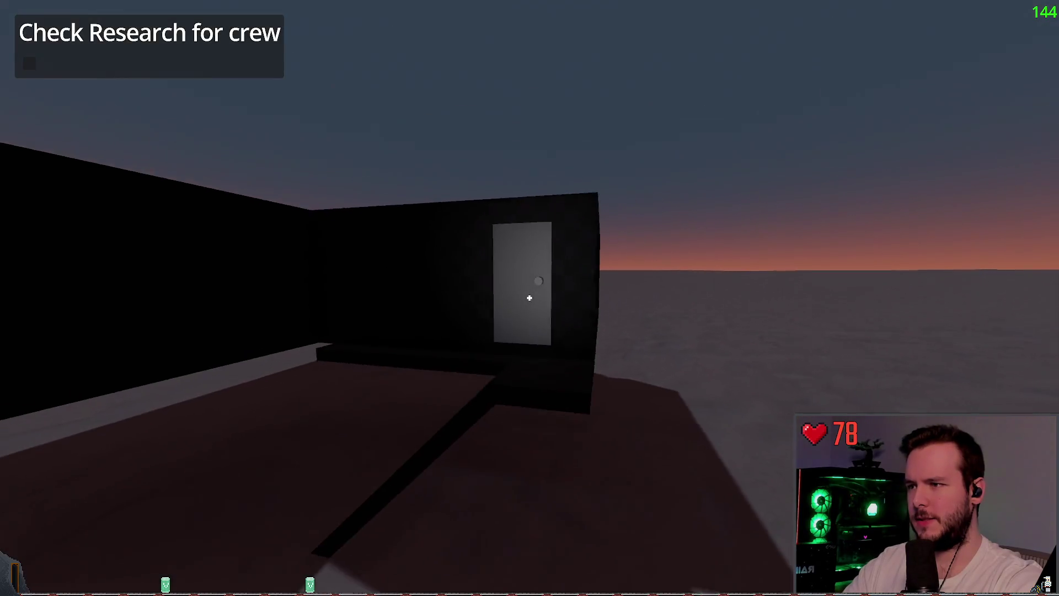
pyautogui.press('Escape')
pyautogui.click(92, 280)
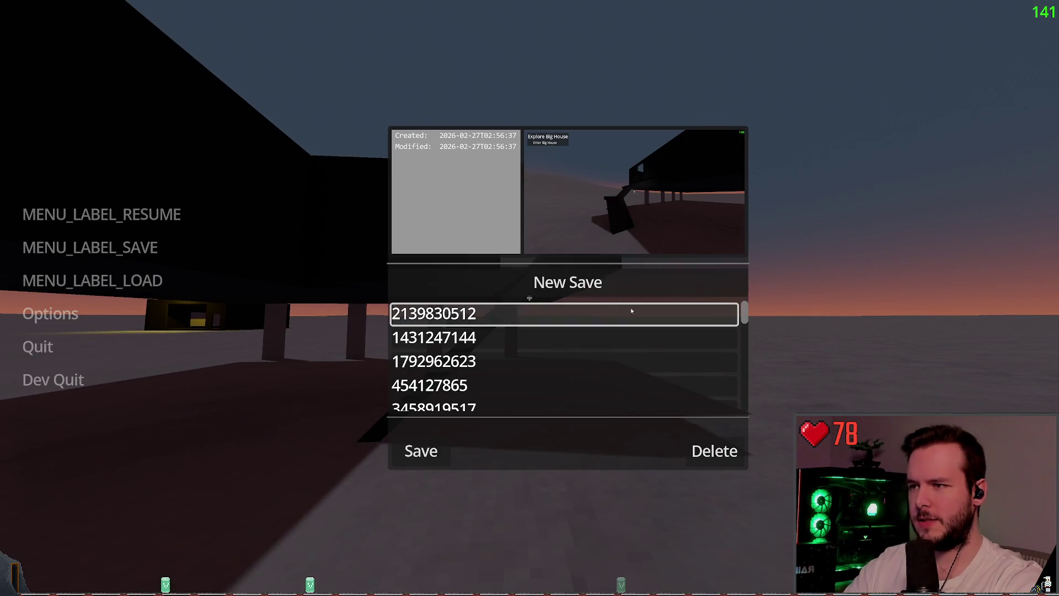
pyautogui.click(589, 279)
pyautogui.click(329, 277)
pyautogui.click(38, 346)
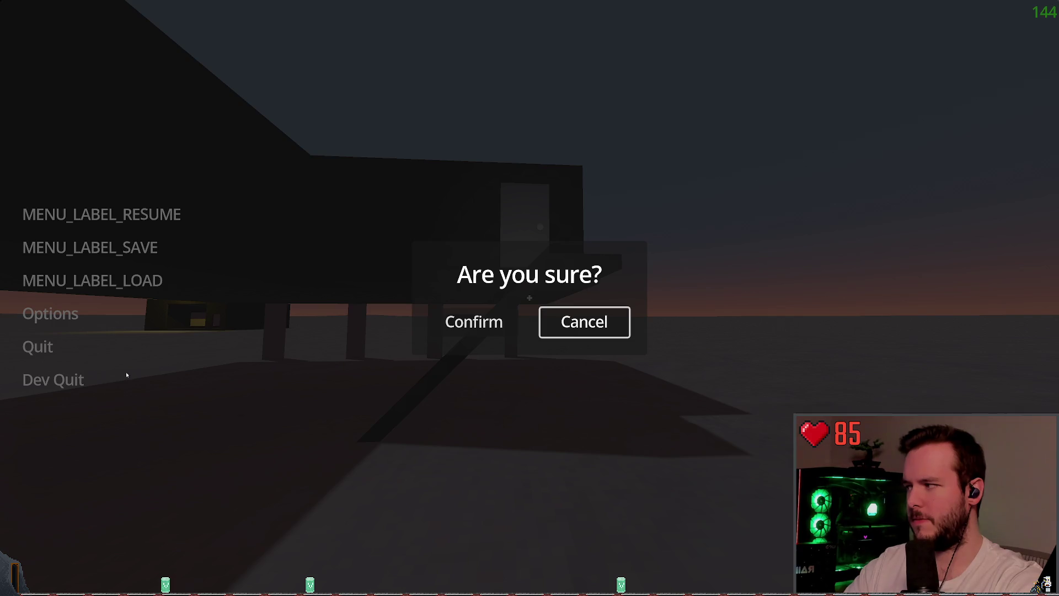
pyautogui.click(123, 373)
pyautogui.click(53, 380)
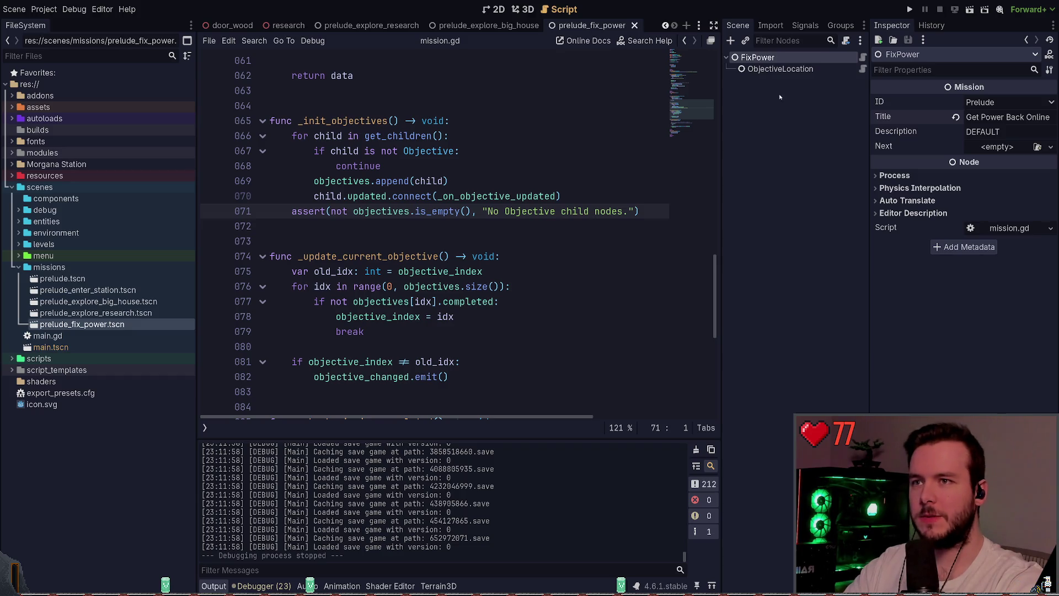
pyautogui.click(778, 68)
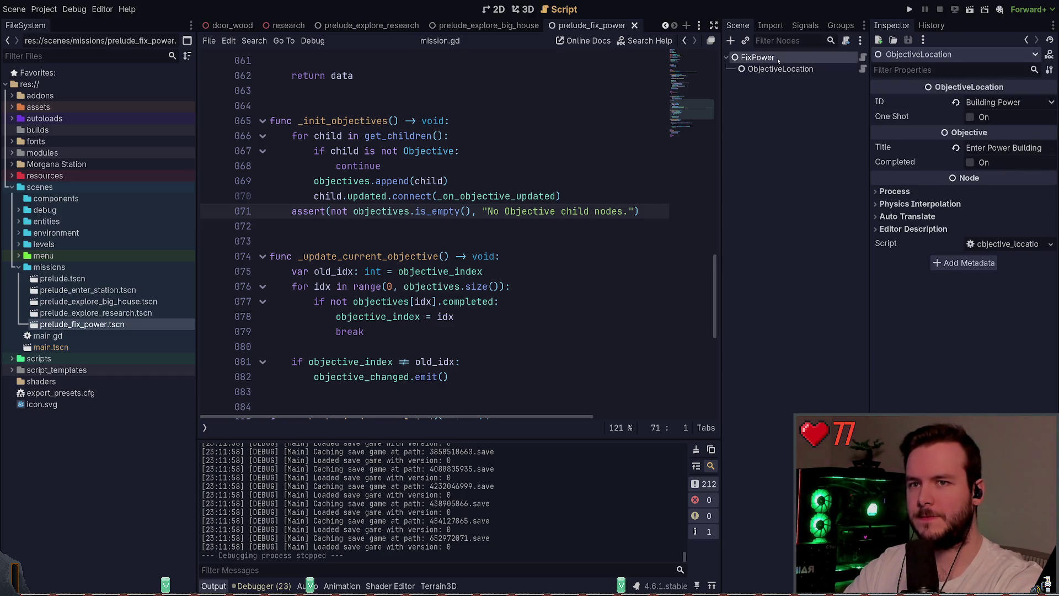
pyautogui.click(751, 110)
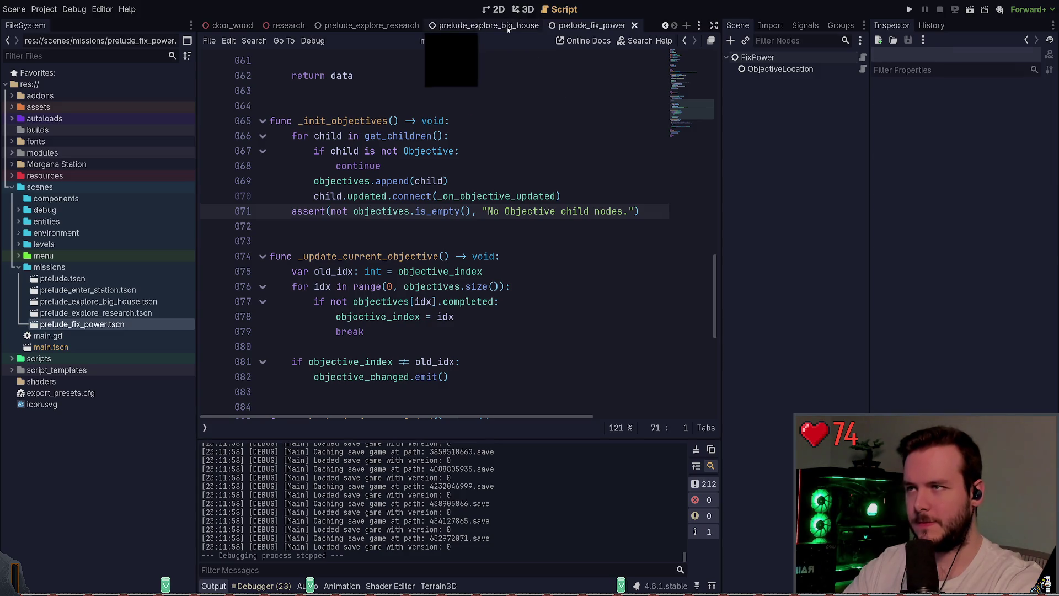
pyautogui.click(486, 25)
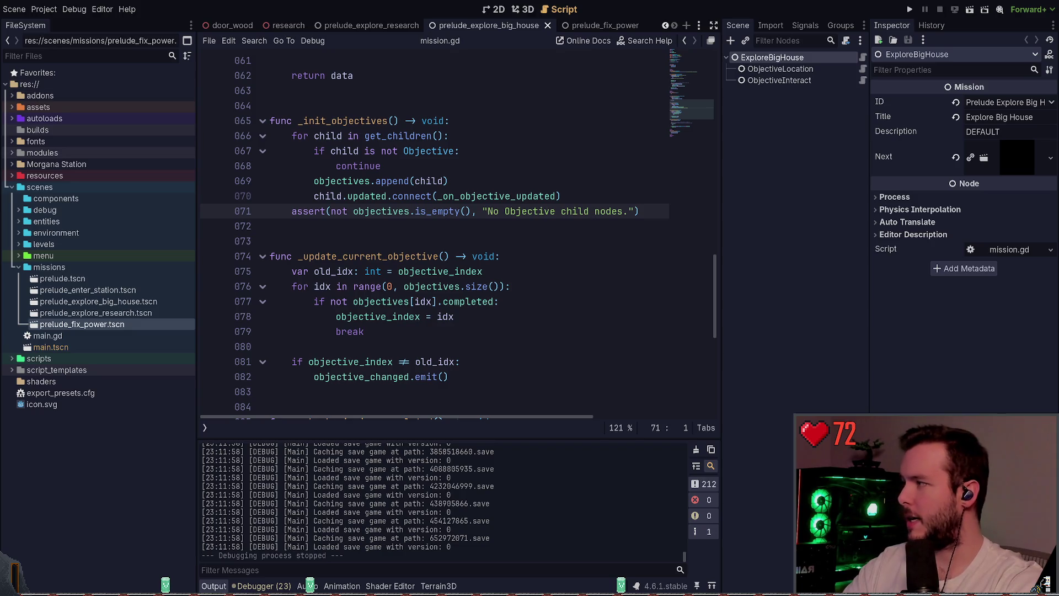
pyautogui.click(758, 157)
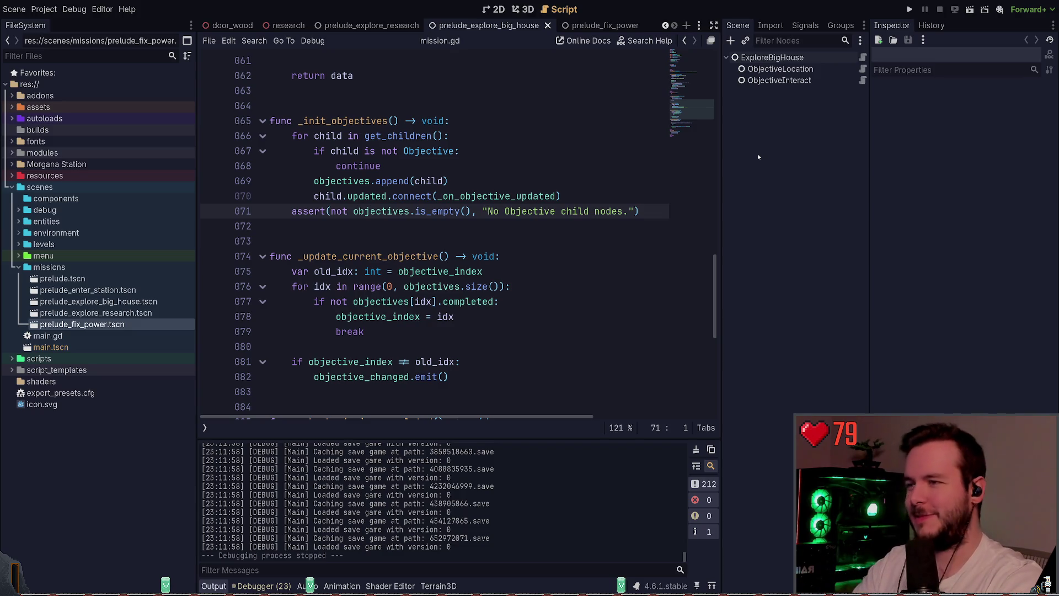
pyautogui.click(797, 82)
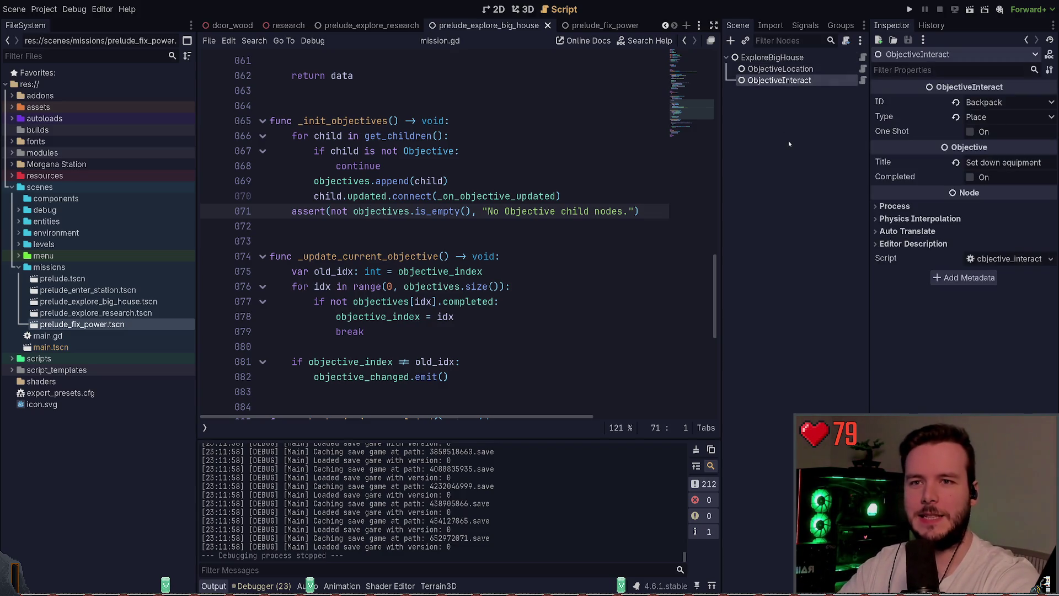
pyautogui.click(773, 93)
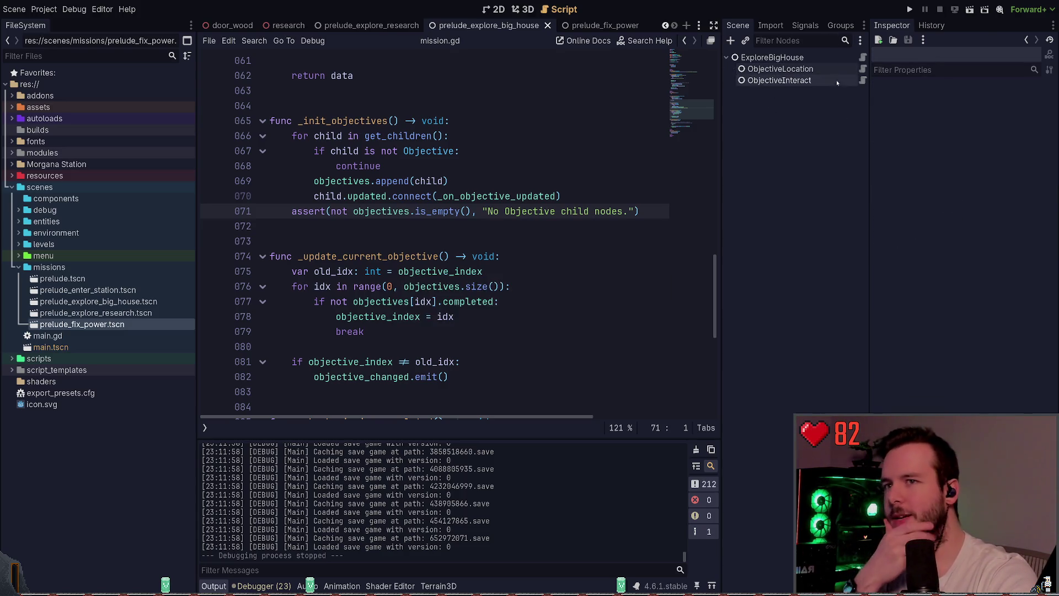
pyautogui.click(773, 57)
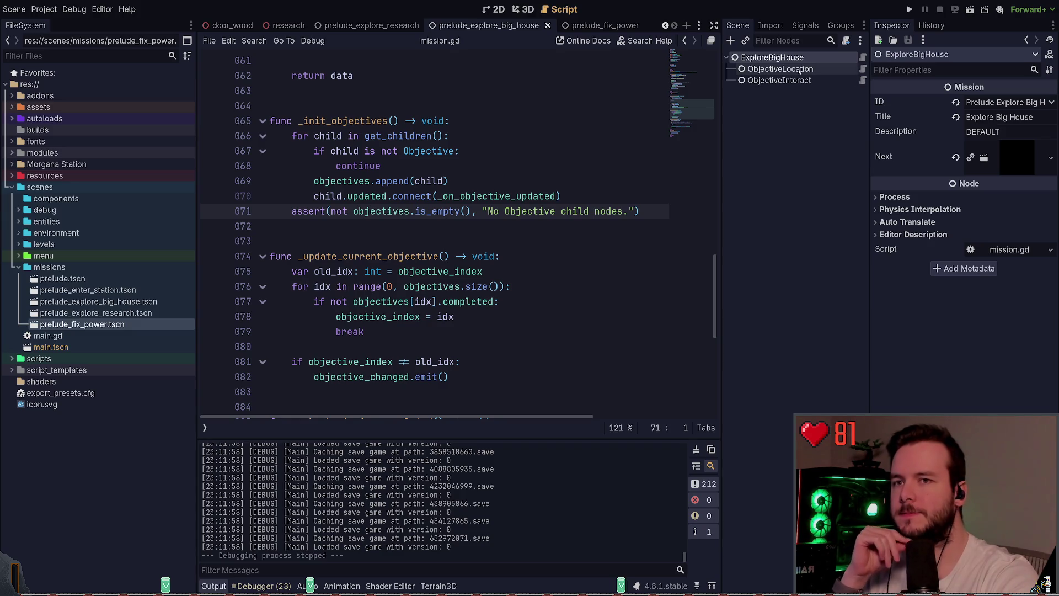
pyautogui.click(799, 69)
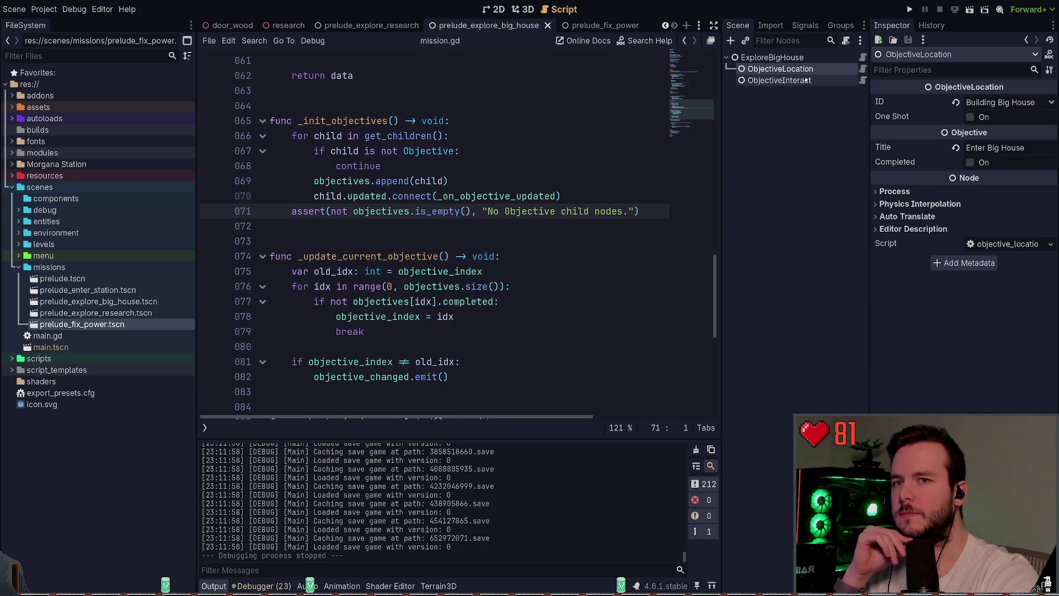
pyautogui.click(806, 80)
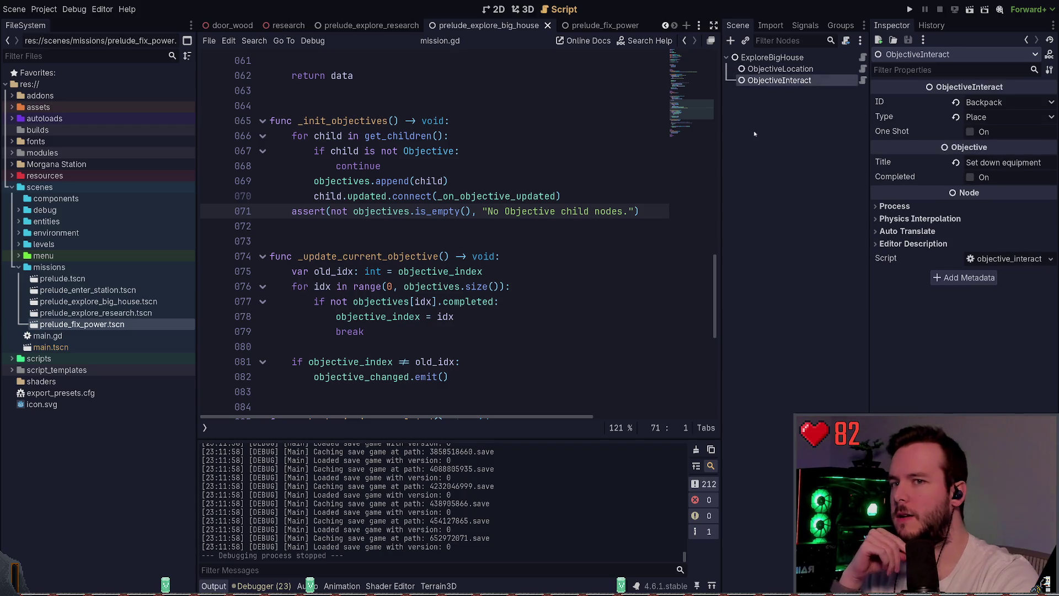
pyautogui.hotkey('ctrl', 'Tab')
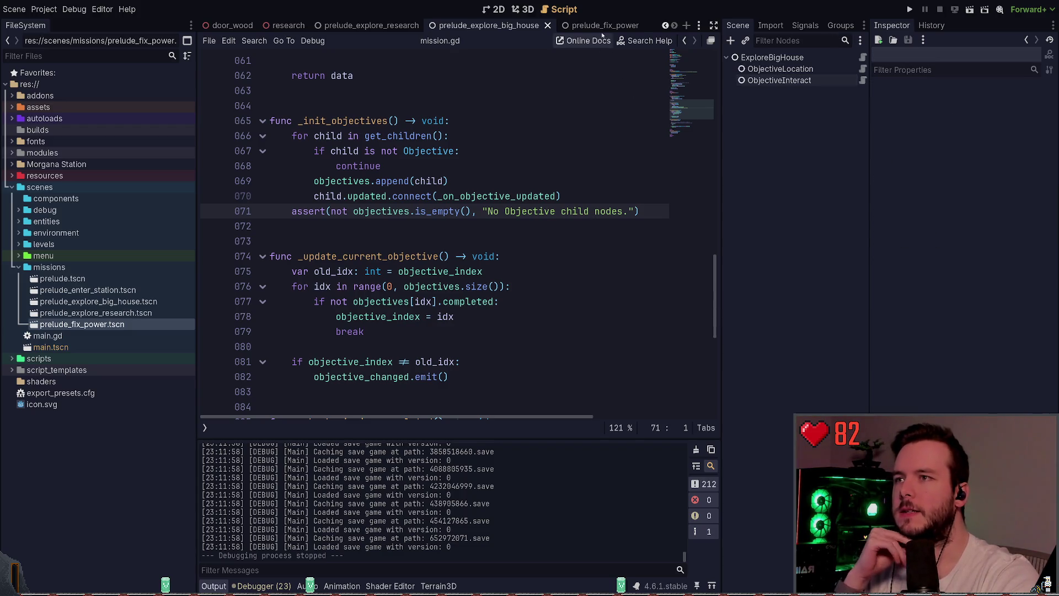
pyautogui.click(798, 71)
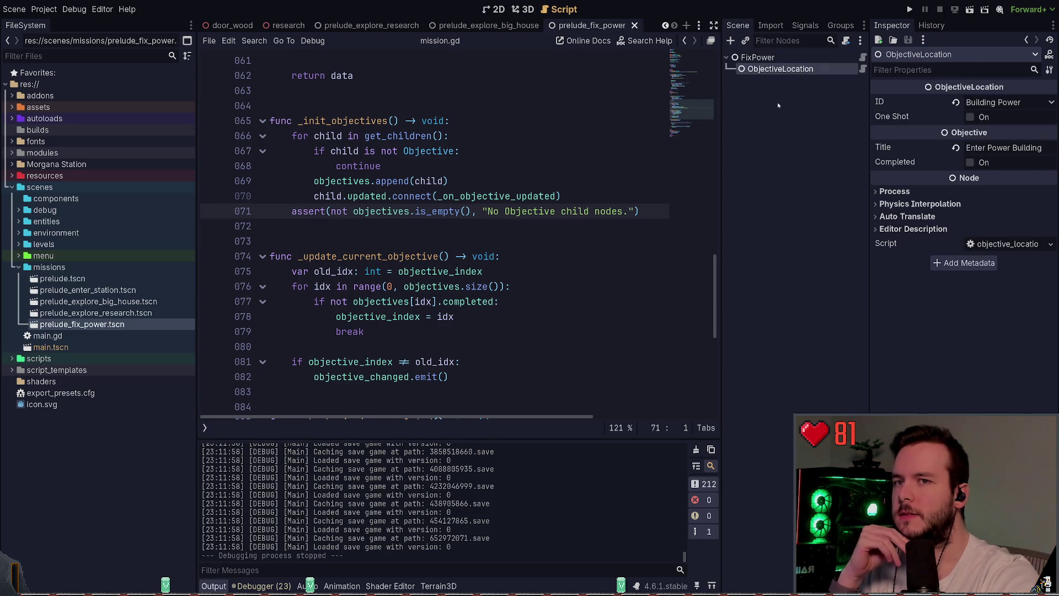
pyautogui.click(287, 25)
pyautogui.click(523, 9)
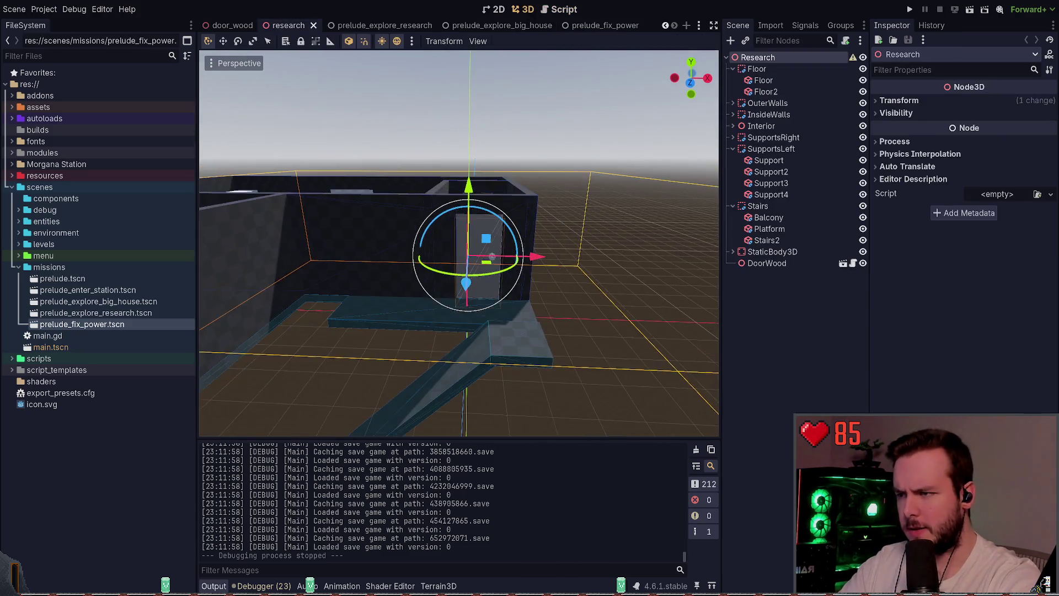
pyautogui.click(604, 234)
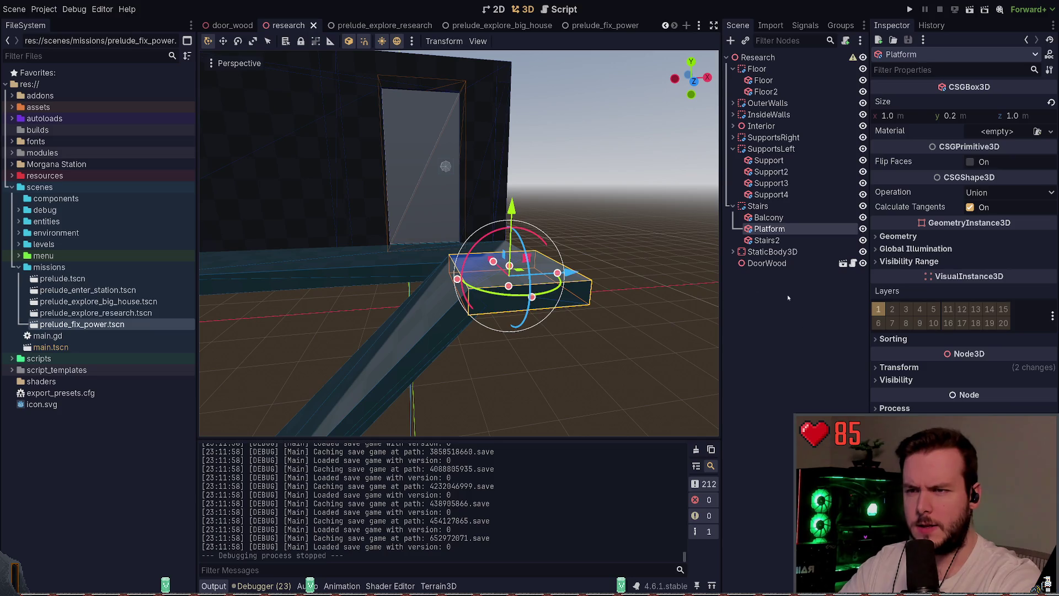
pyautogui.moveTo(509, 266); pyautogui.dragTo(444, 307)
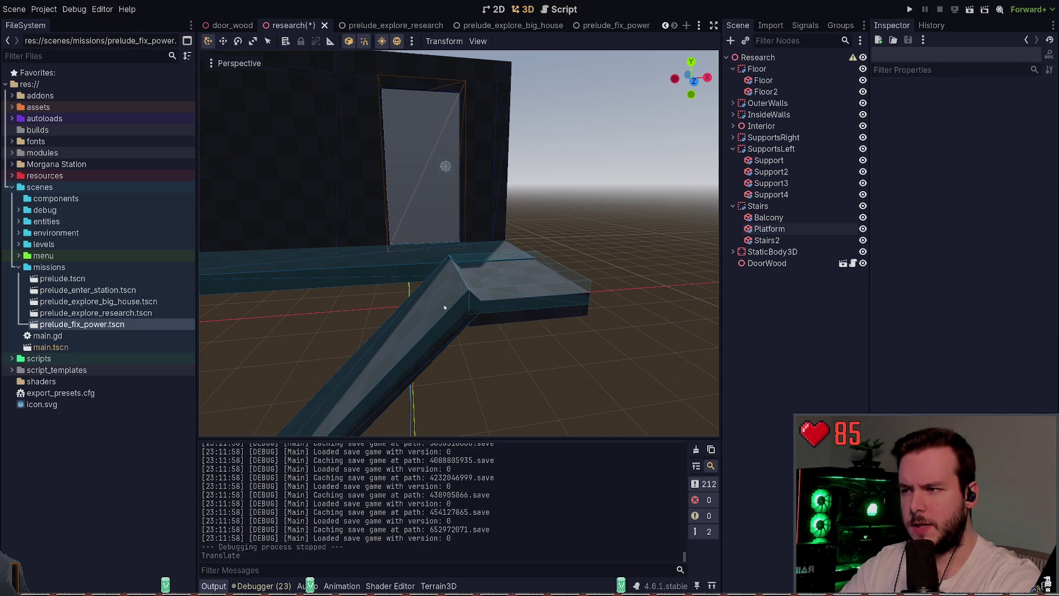
pyautogui.click(767, 240)
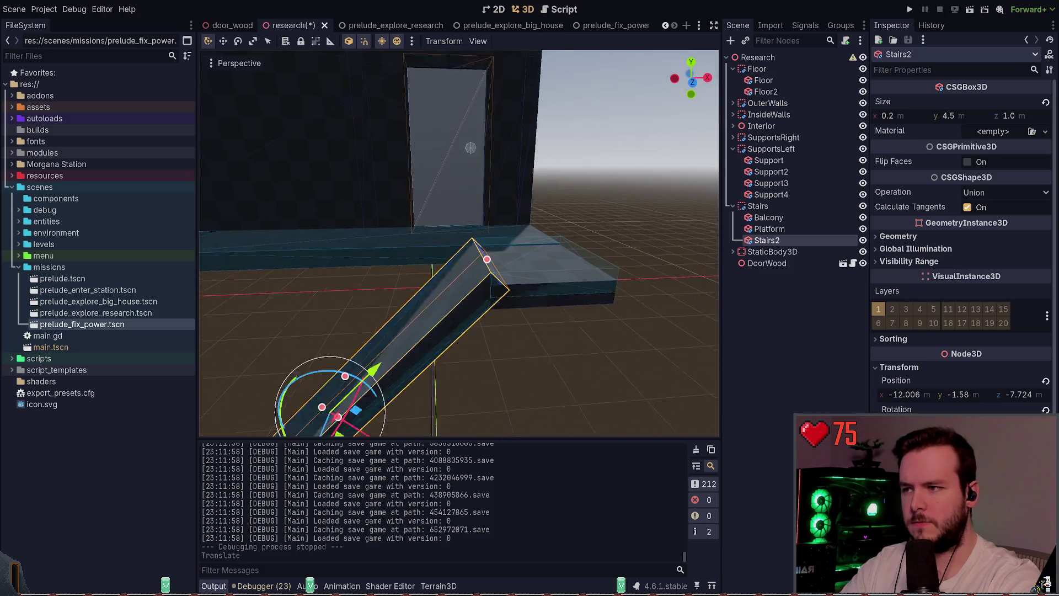
pyautogui.moveTo(391, 375); pyautogui.dragTo(448, 376)
pyautogui.click(587, 377)
pyautogui.hotkey('ctrl', 's')
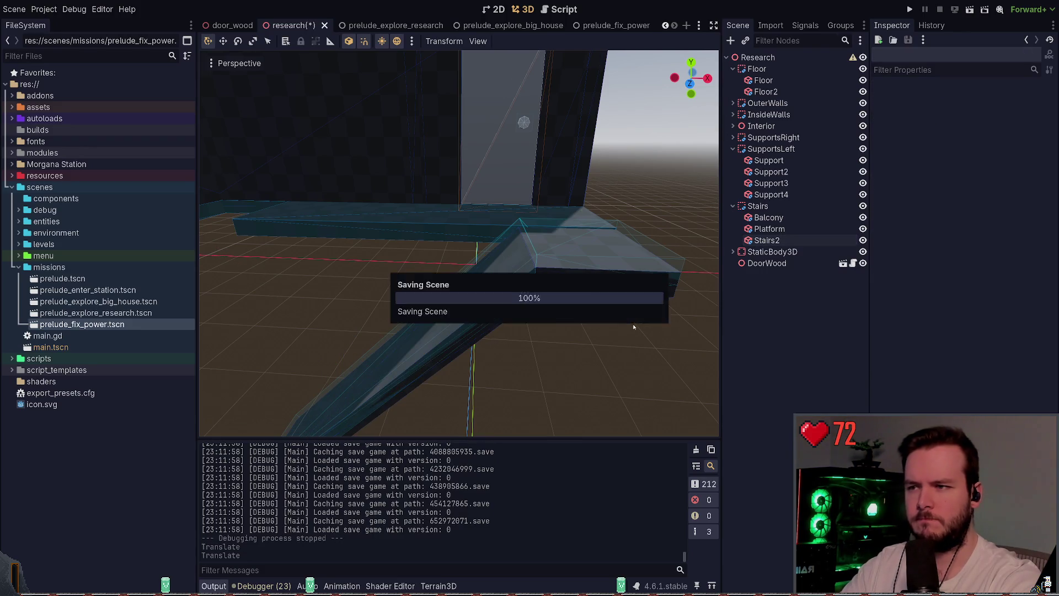
pyautogui.click(613, 281)
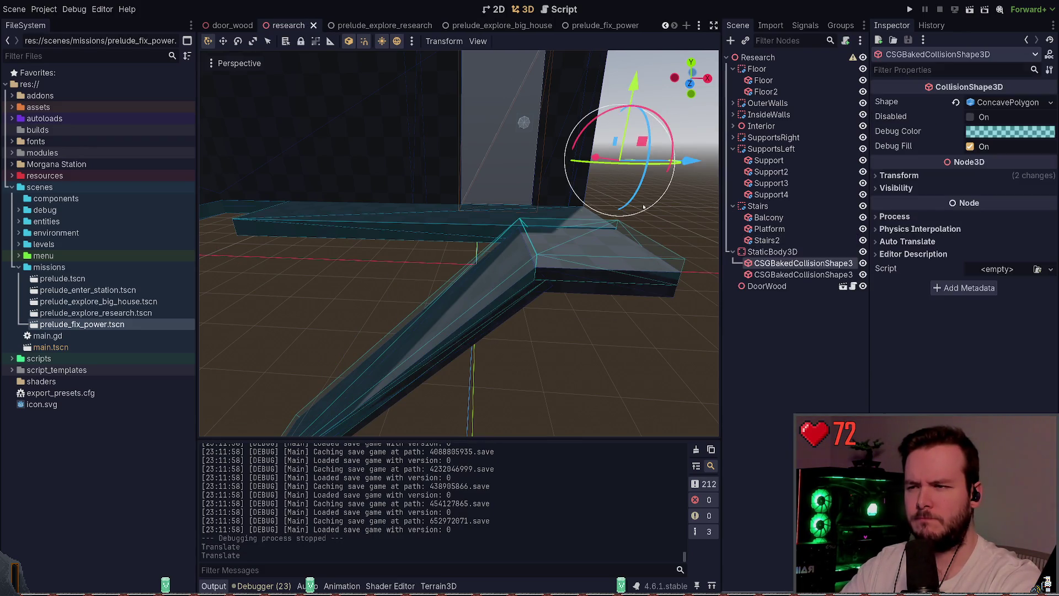
pyautogui.click(628, 281)
pyautogui.click(624, 319)
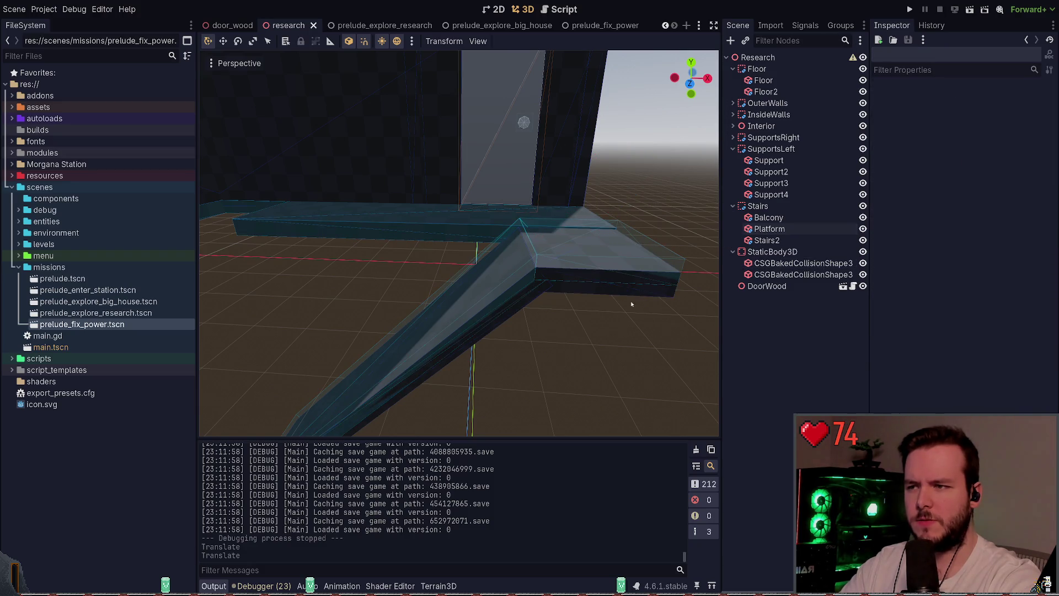
pyautogui.click(622, 284)
pyautogui.click(591, 302)
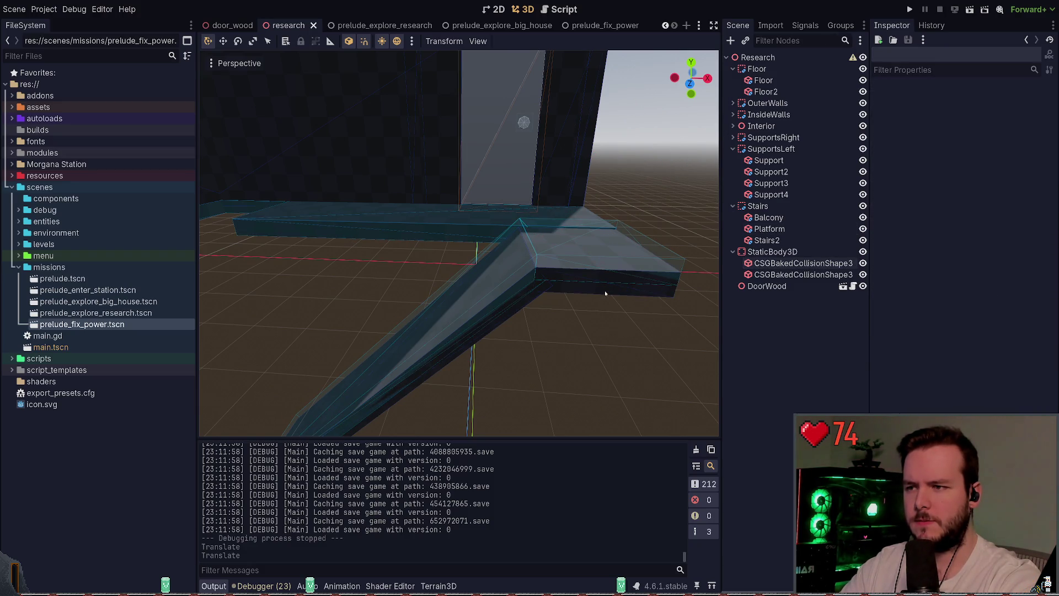
pyautogui.click(604, 292)
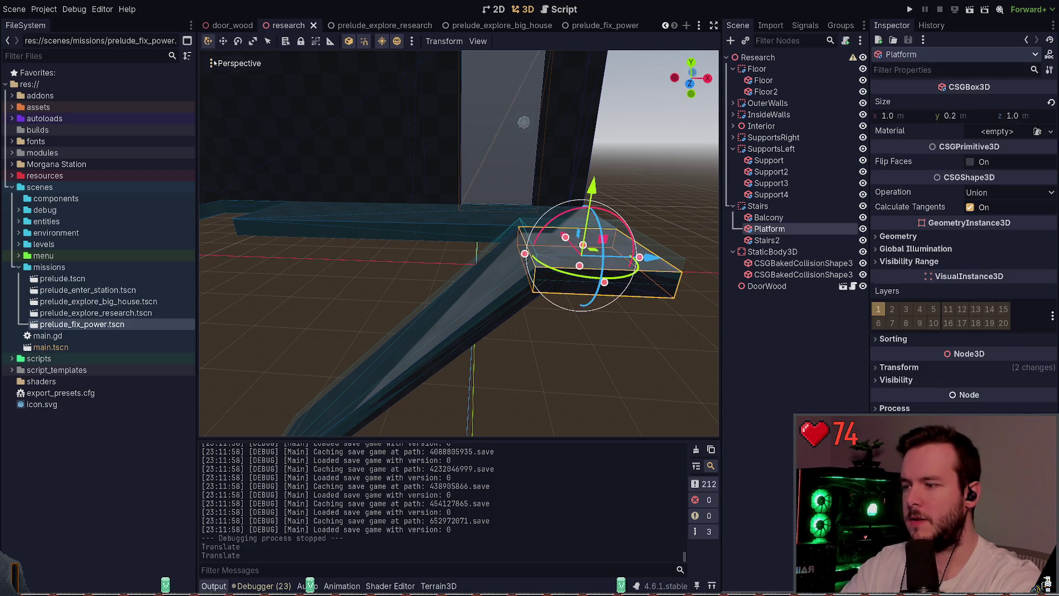
pyautogui.press('f')
pyautogui.scroll(3, 554, 263)
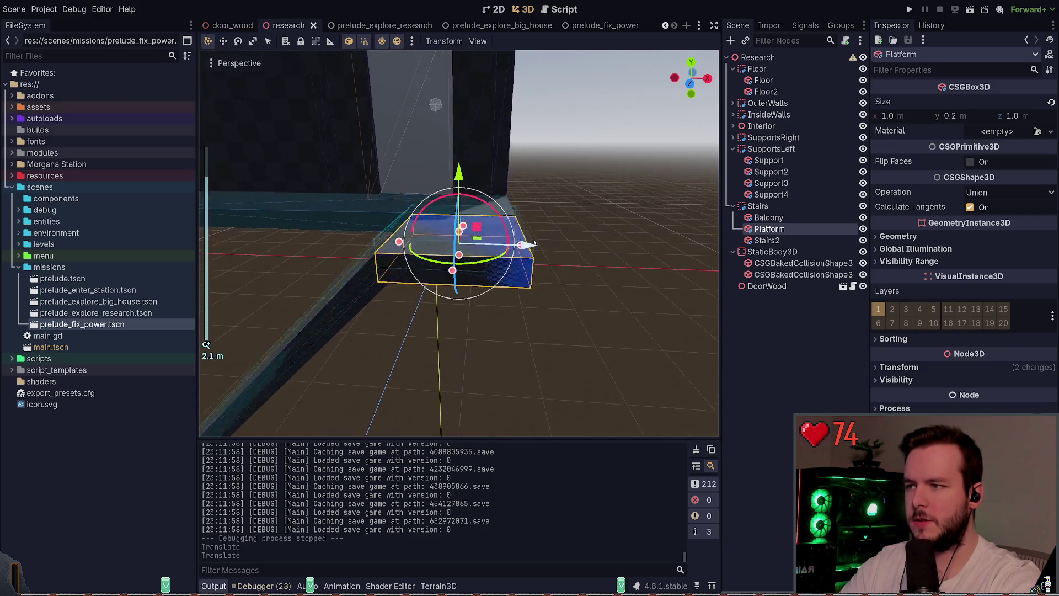
pyautogui.moveTo(534, 244)
pyautogui.mouseDown()
pyautogui.moveTo(696, 286)
pyautogui.moveTo(696, 309)
pyautogui.mouseUp()
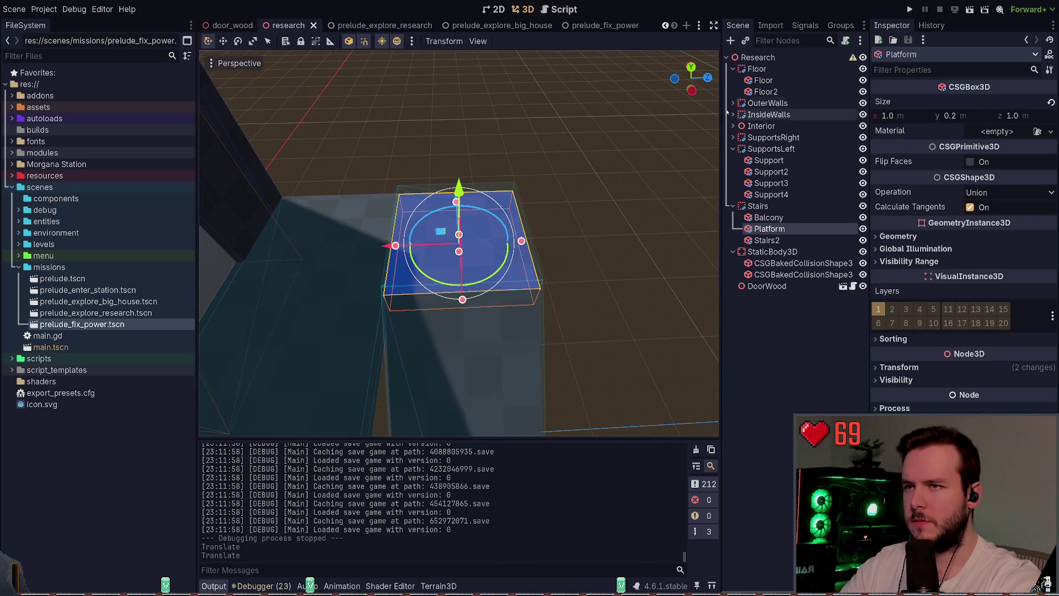
pyautogui.click(691, 68)
pyautogui.click(600, 244)
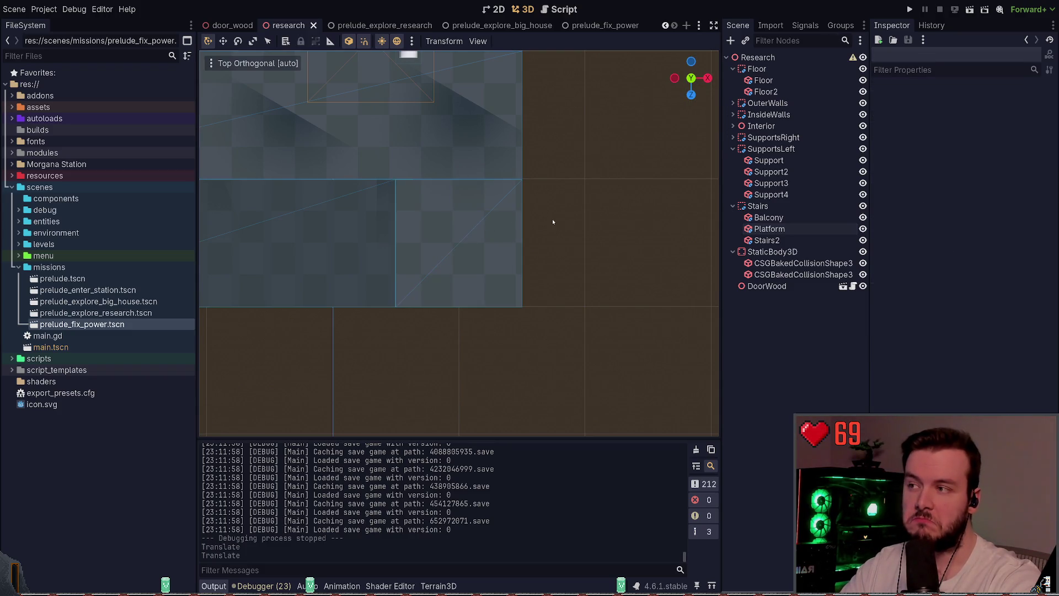
pyautogui.moveTo(518, 219)
pyautogui.mouseDown()
pyautogui.moveTo(519, 199)
pyautogui.moveTo(555, 146)
pyautogui.moveTo(706, 232)
pyautogui.mouseUp()
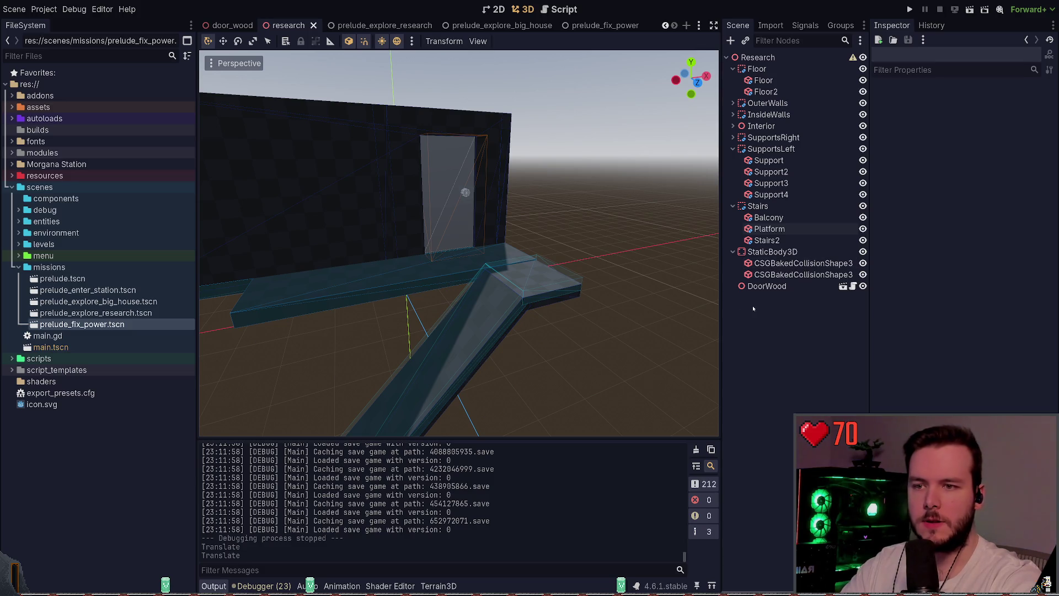
# - Delete the extra baked collision shape under Stairs and save the research scene
pyautogui.click(779, 274)
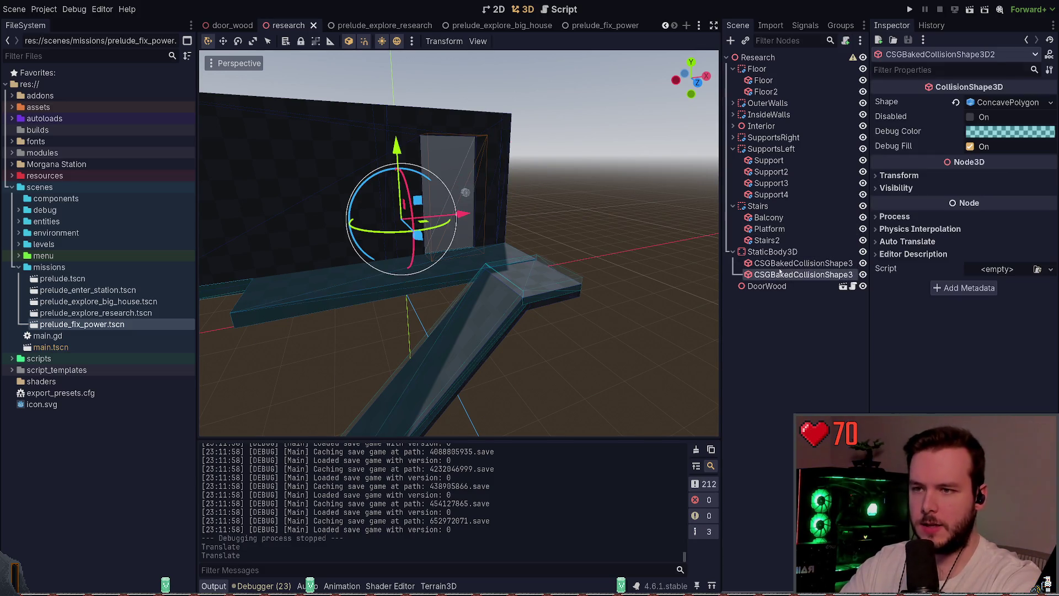
pyautogui.click(789, 264)
pyautogui.press('Delete')
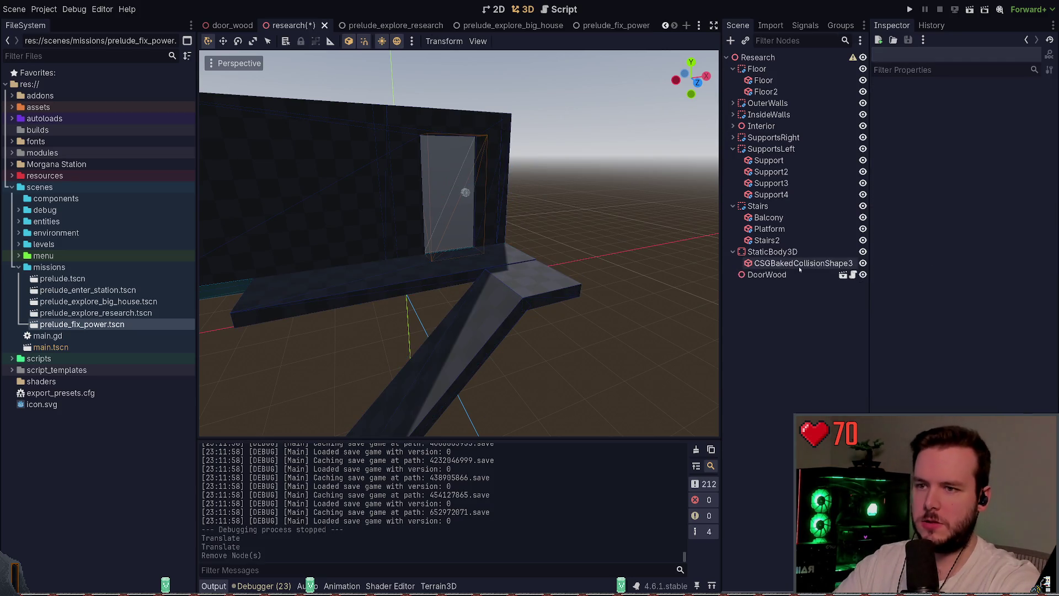
pyautogui.click(733, 252)
pyautogui.hotkey('ctrl', 's')
# - Inspect StaticBody3D and its remaining baked collision shape in the scene tree
pyautogui.click(733, 206)
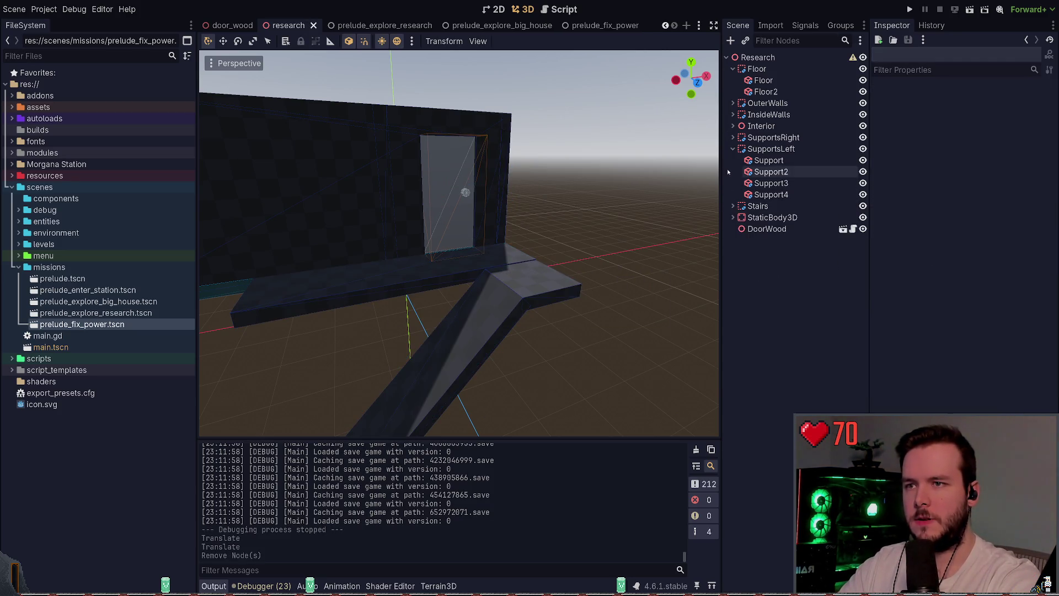
pyautogui.click(733, 149)
pyautogui.click(765, 183)
pyautogui.click(733, 172)
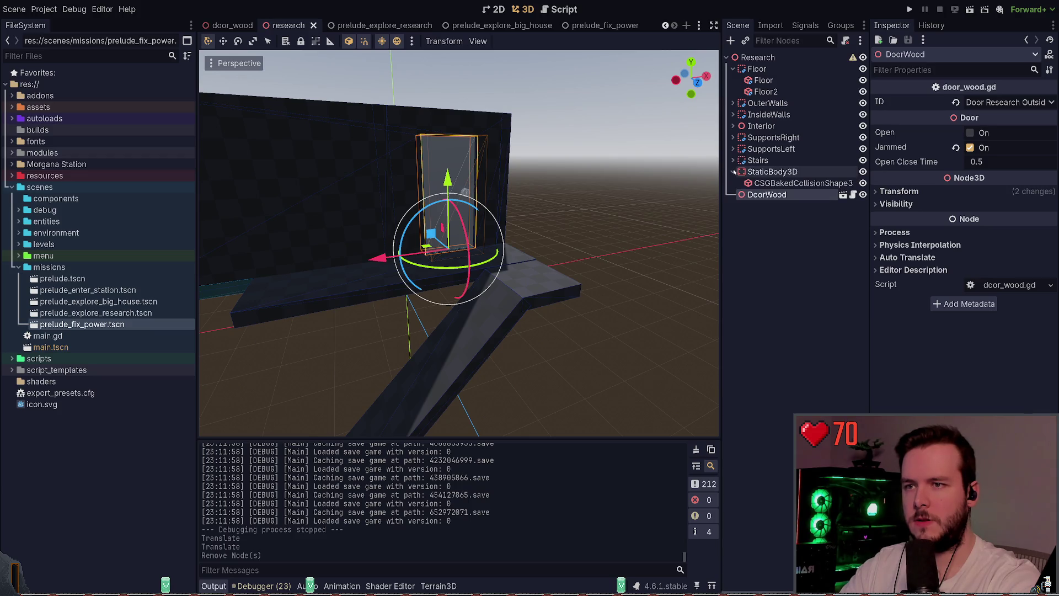
pyautogui.click(794, 183)
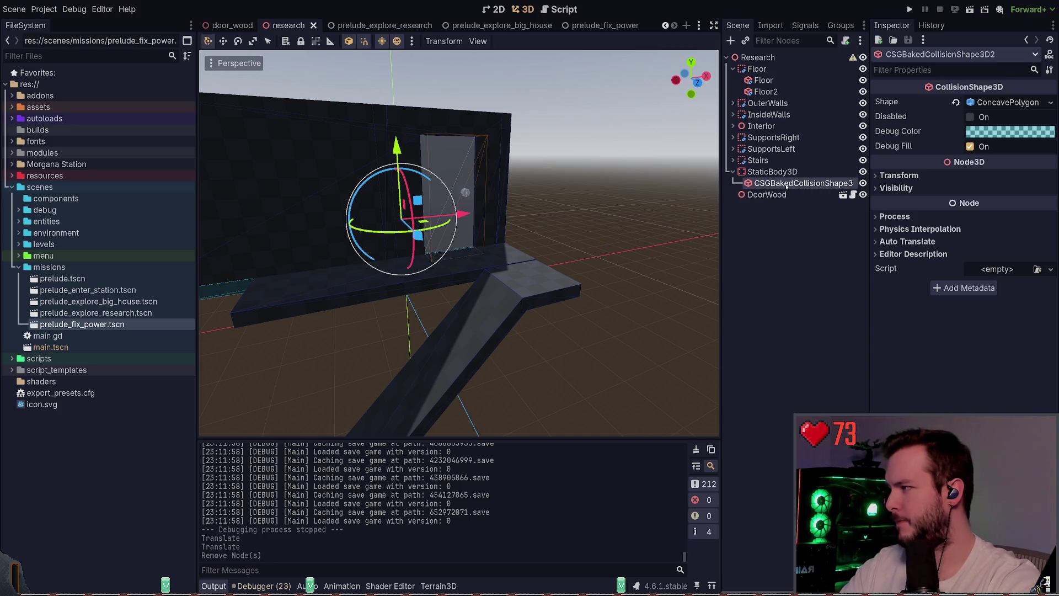
pyautogui.click(772, 171)
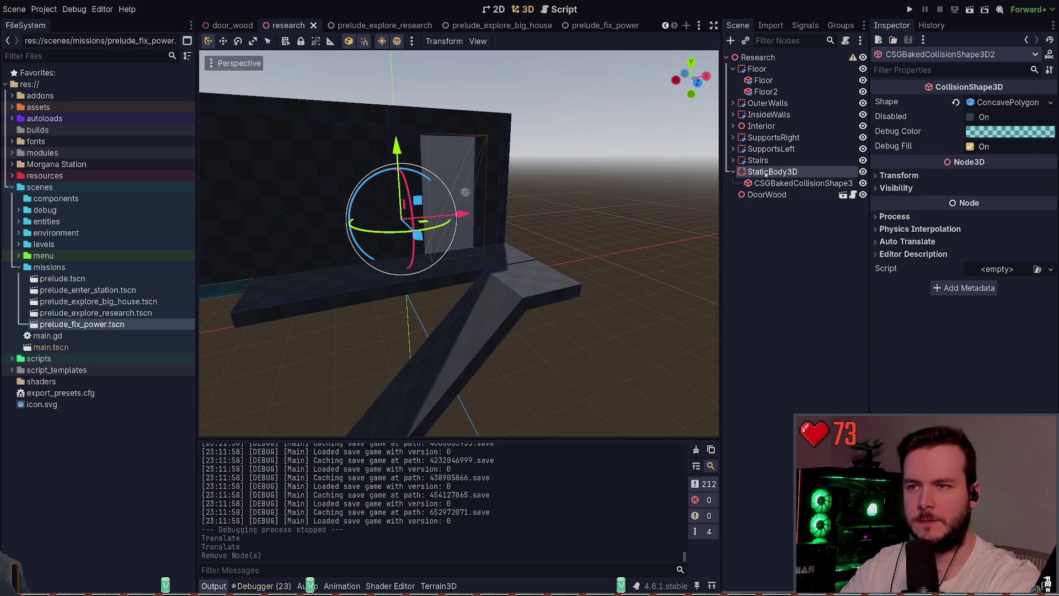
pyautogui.press('Down')
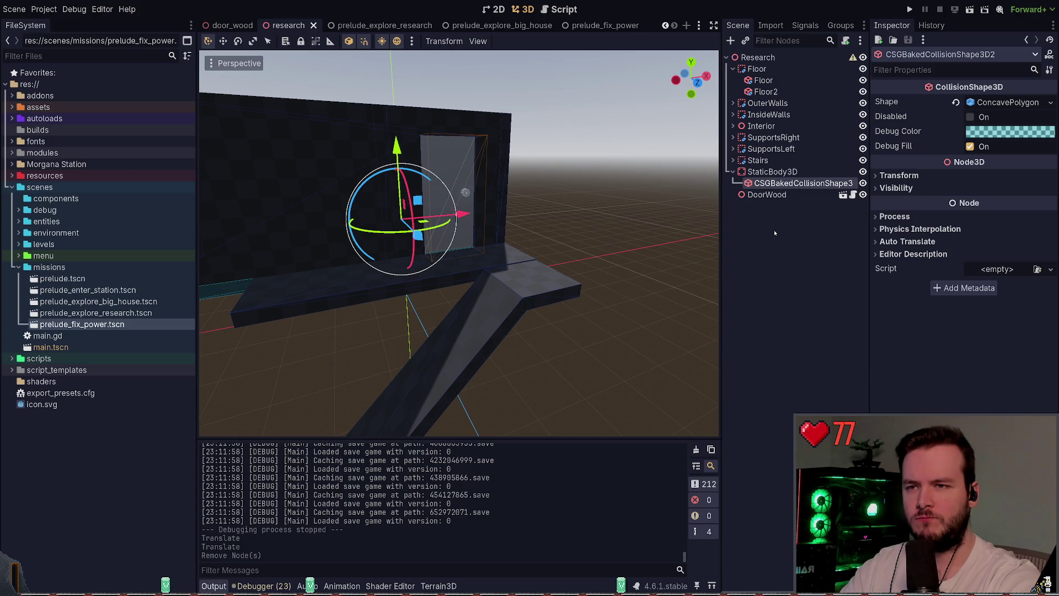
# - Bake a new collision shape from Stairs, move it under StaticBody3D, save, and run the game
pyautogui.click(754, 160)
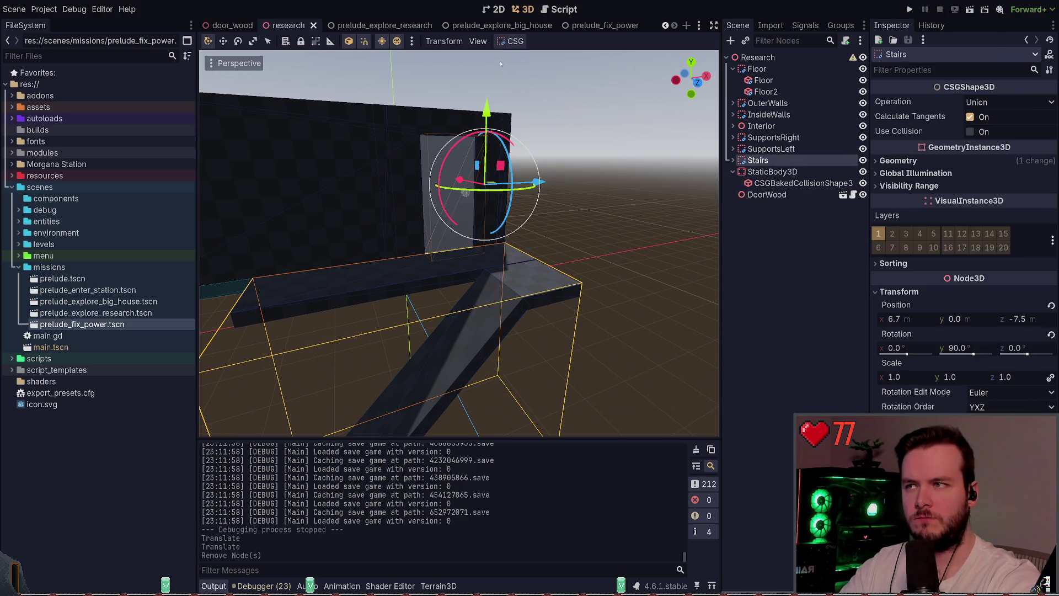
pyautogui.click(516, 41)
pyautogui.click(562, 67)
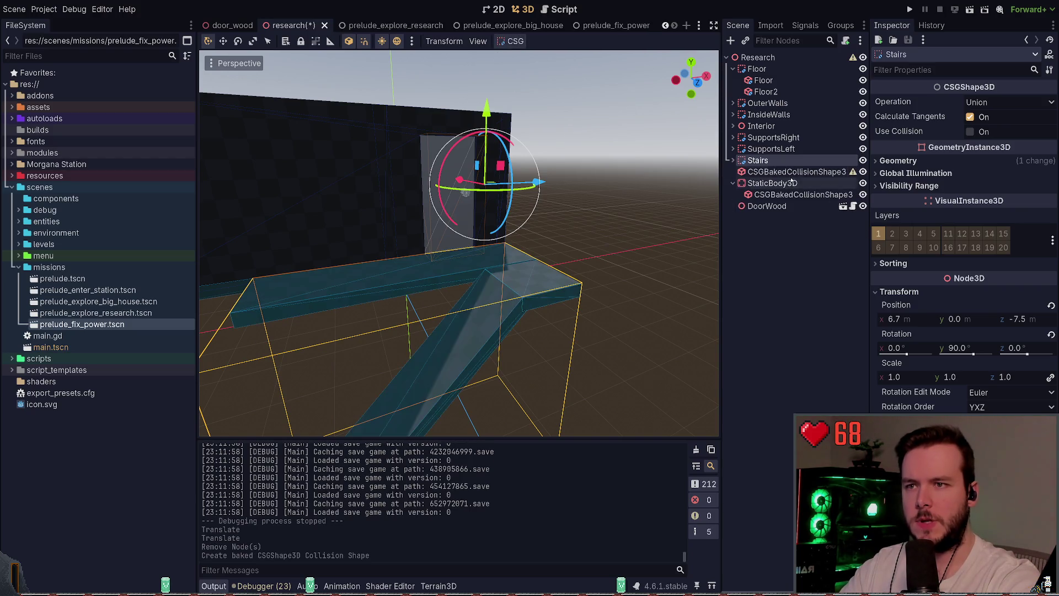
pyautogui.moveTo(784, 171); pyautogui.dragTo(772, 183)
pyautogui.hotkey('ctrl', 's')
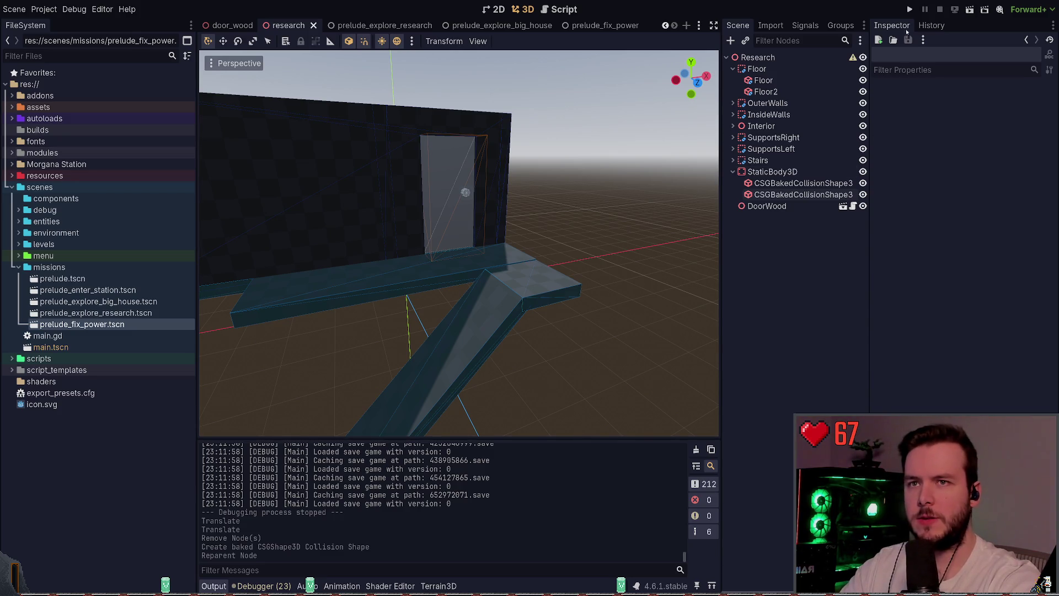
pyautogui.click(733, 171)
pyautogui.click(911, 10)
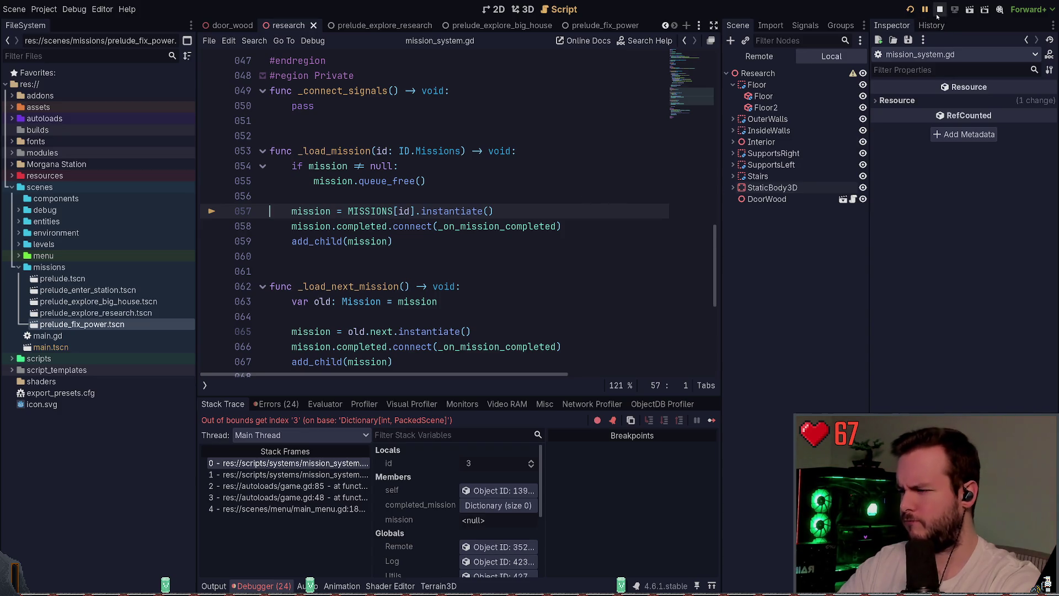
# - Check the debugger's errors and output log, then stop the running game
pyautogui.click(277, 405)
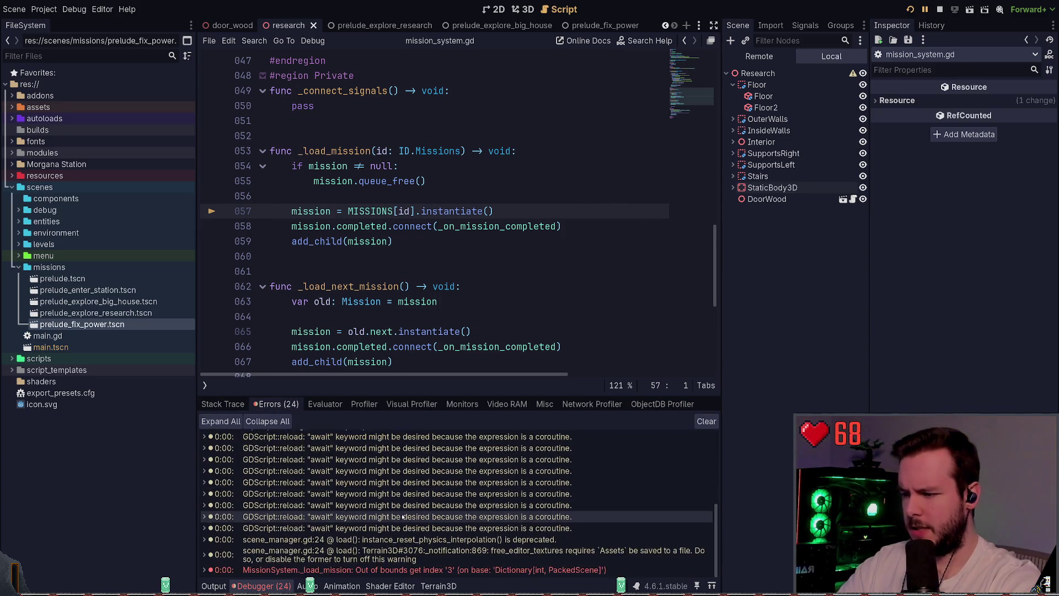
pyautogui.click(215, 586)
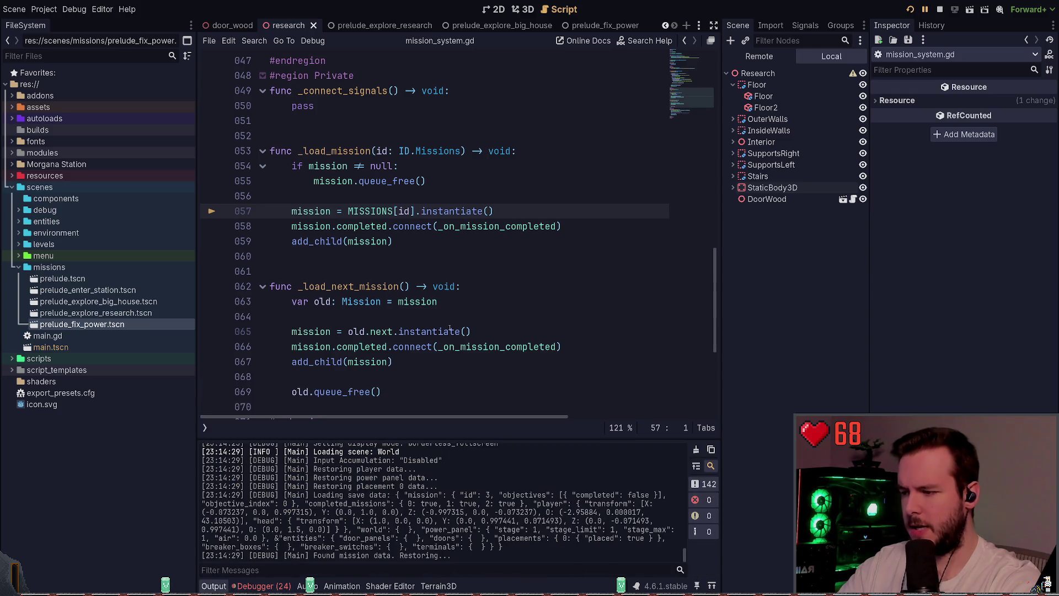
pyautogui.click(403, 241)
pyautogui.press('F8')
# - Review the MISSIONS dictionary in mission_system.gd, highlighting the PRELUDE_EXPLORE_BIG_HOUSE entry on line 11
pyautogui.scroll(7, 403, 310)
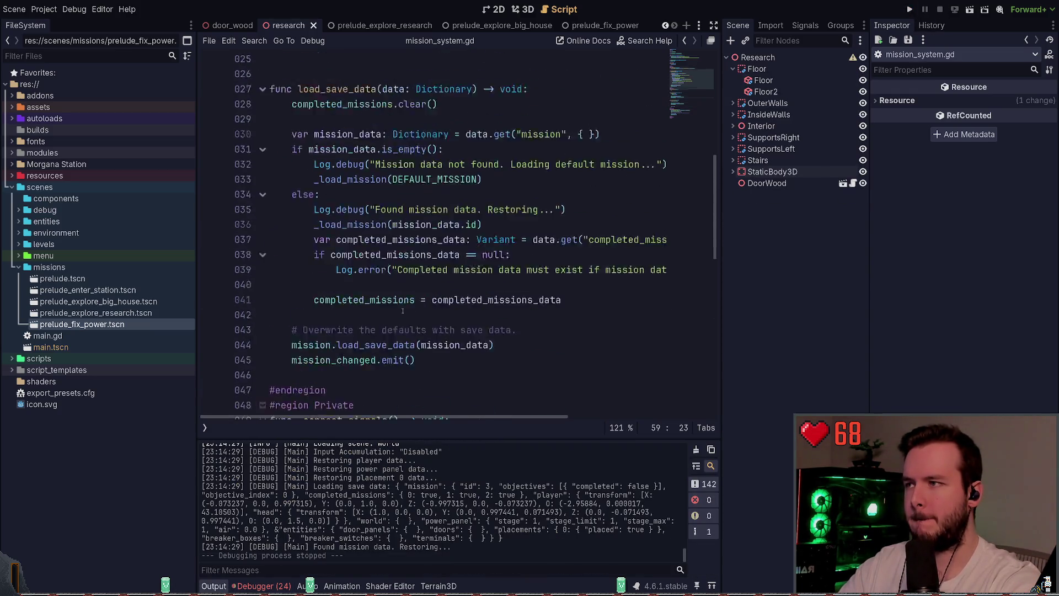
pyautogui.scroll(8, 402, 311)
pyautogui.scroll(-13, 408, 307)
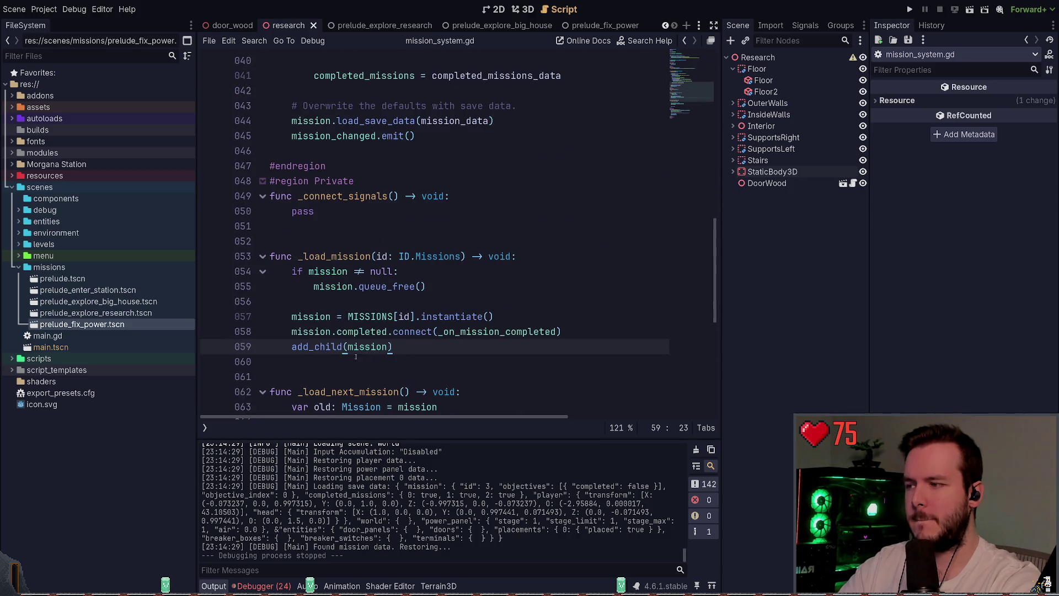
pyautogui.scroll(13, 356, 357)
pyautogui.click(676, 199)
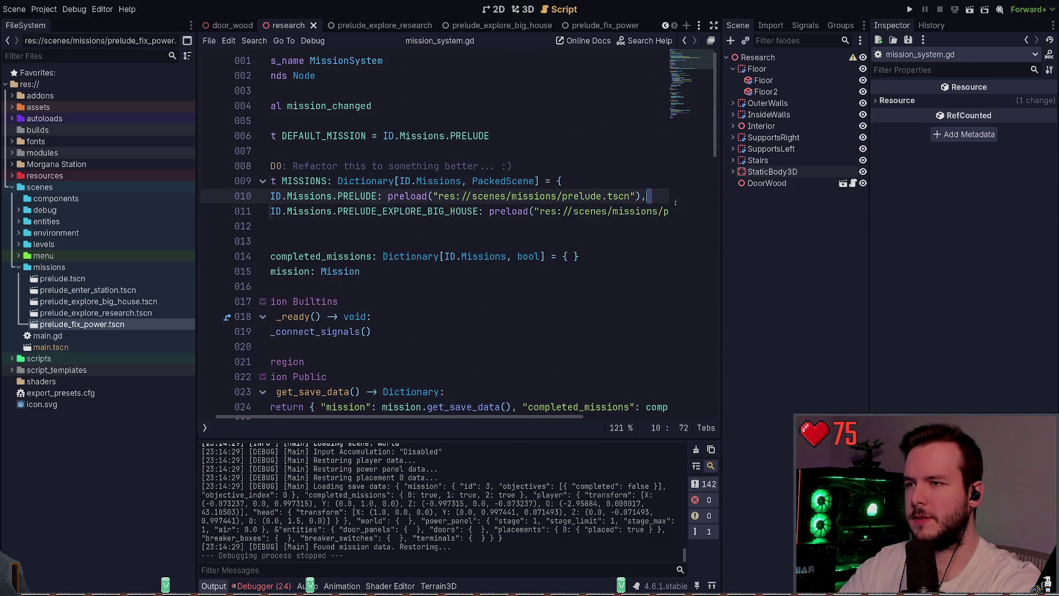
pyautogui.moveTo(675, 203); pyautogui.dragTo(687, 211)
pyautogui.click(670, 213)
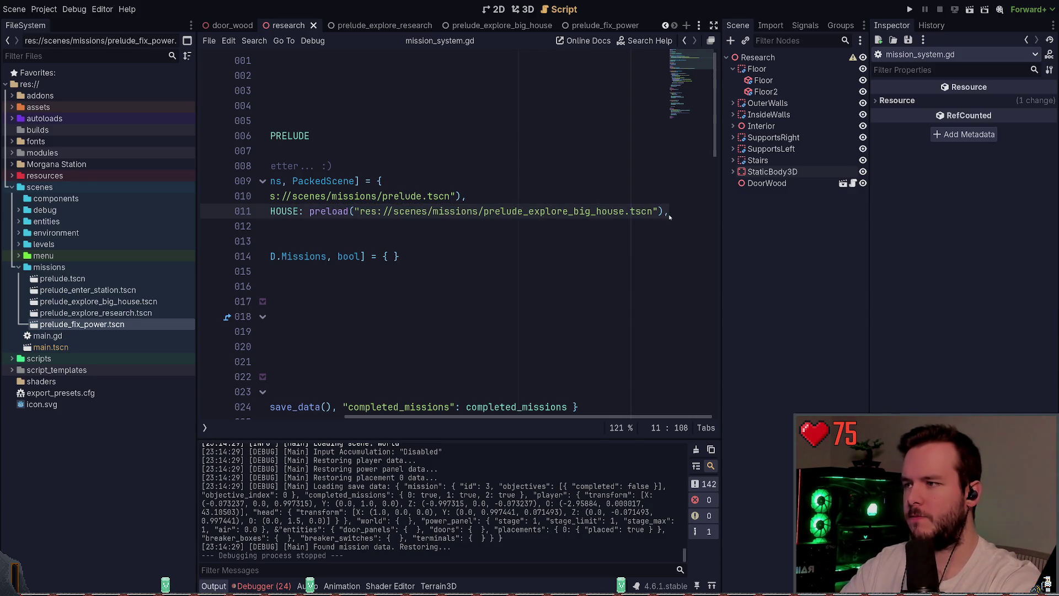
# - In Neovim's id.gd, visually select down to the final #endregion line
pyautogui.hotkey('alt', 'Tab')
pyautogui.press('v')
pyautogui.hotkey('shift', 'g')
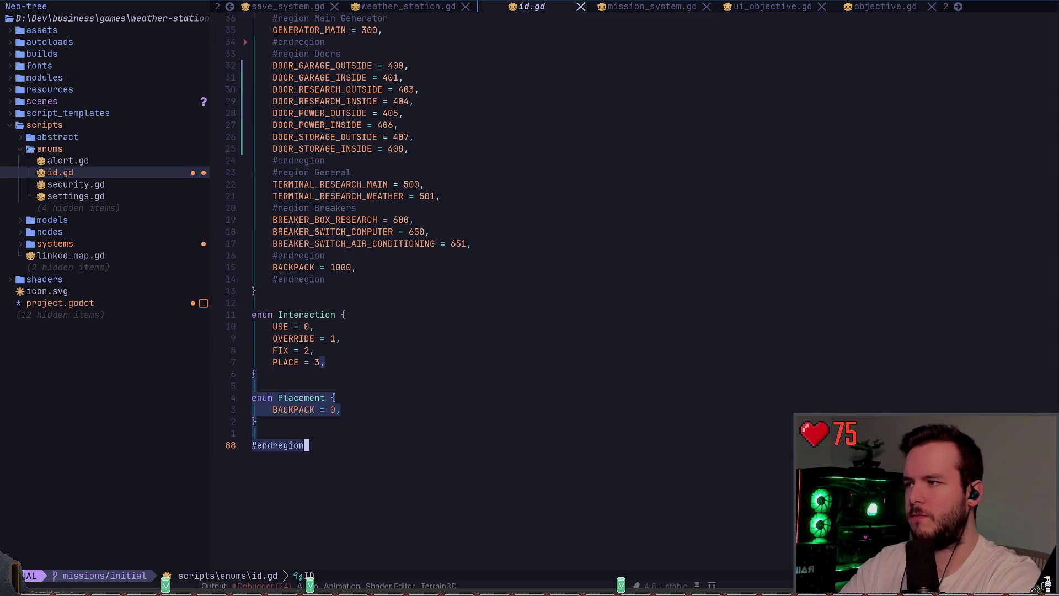
# - In mission_system.gd, duplicate line 11's big house entry and rename the new key PRELUDE_EXPLORE_RESEARCH
pyautogui.press('y')
pyautogui.hotkey('alt', 'Tab')
pyautogui.hotkey('alt', 'Tab')
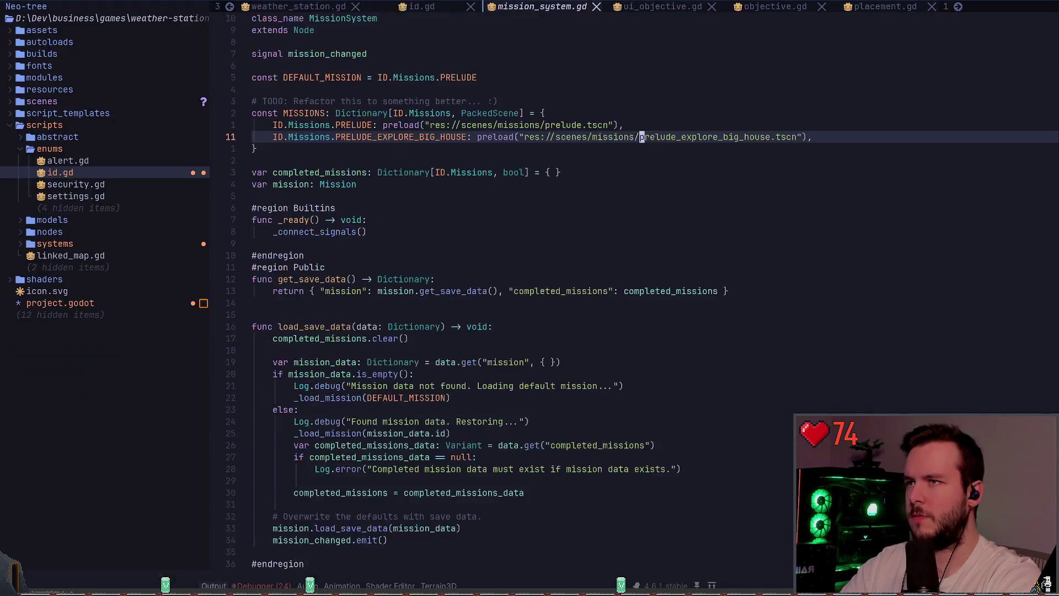
pyautogui.press('Escape')
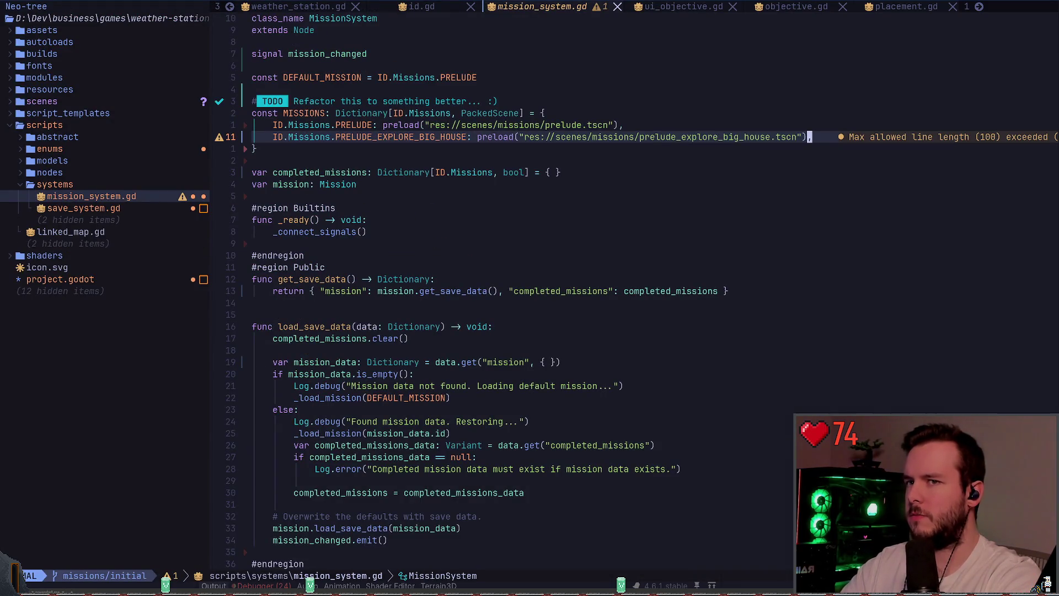
pyautogui.press('0')
pyautogui.press('y')
pyautogui.press('y')
pyautogui.press('p')
pyautogui.press('w')
pyautogui.press('w')
pyautogui.press('w')
pyautogui.press('w')
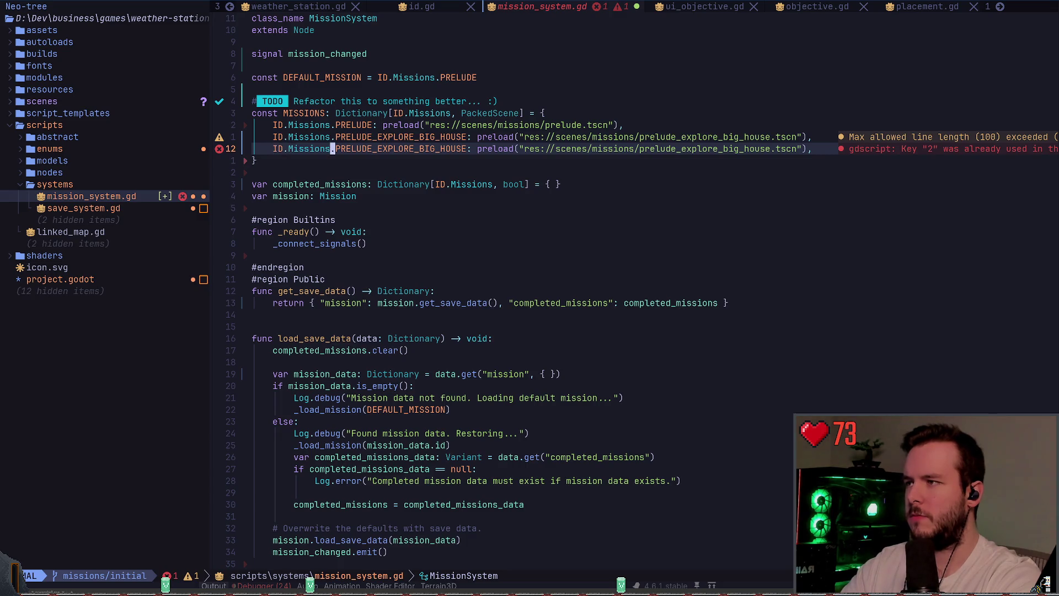
pyautogui.write('cwPRE')
pyautogui.press('Tab')
pyautogui.press('Tab')
pyautogui.press('Tab')
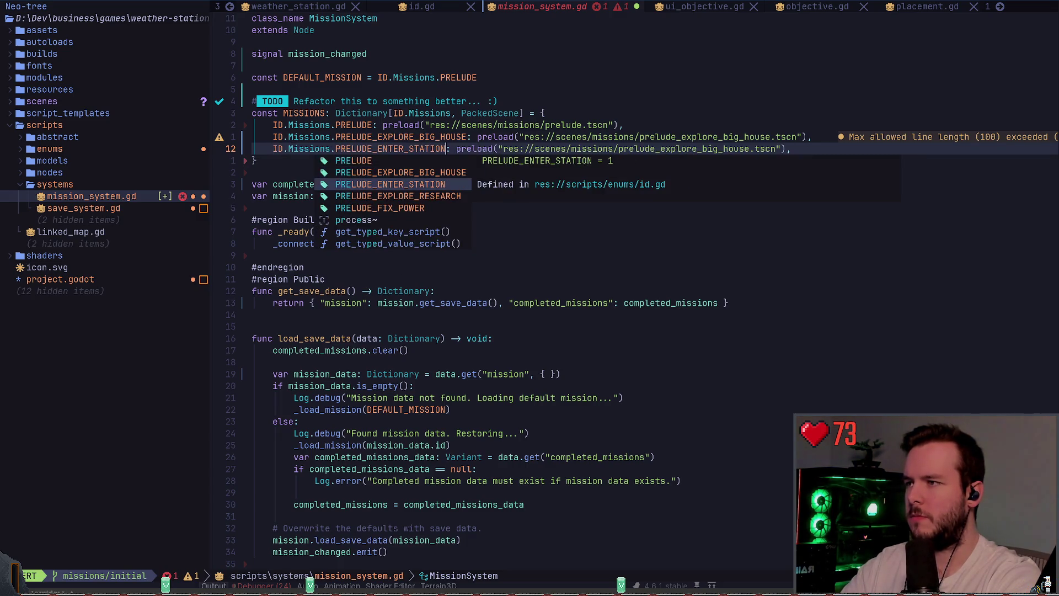
pyautogui.press('Return')
# - Set line 12's preload path to res://scenes/missions/prelude_explore_research.tscn
pyautogui.press('Escape')
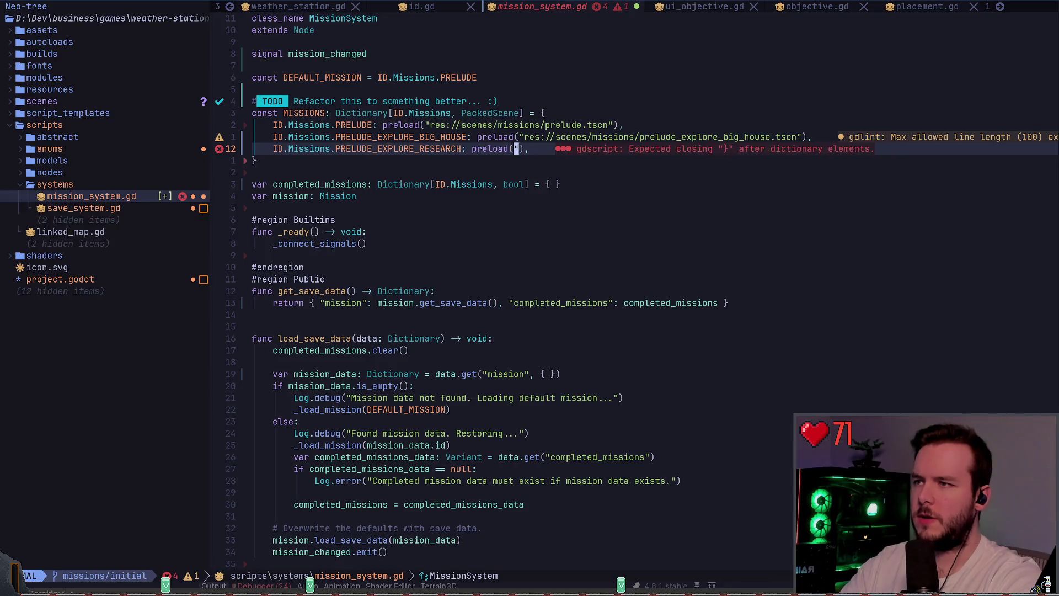
pyautogui.press('c')
pyautogui.press('i')
pyautogui.press('"')
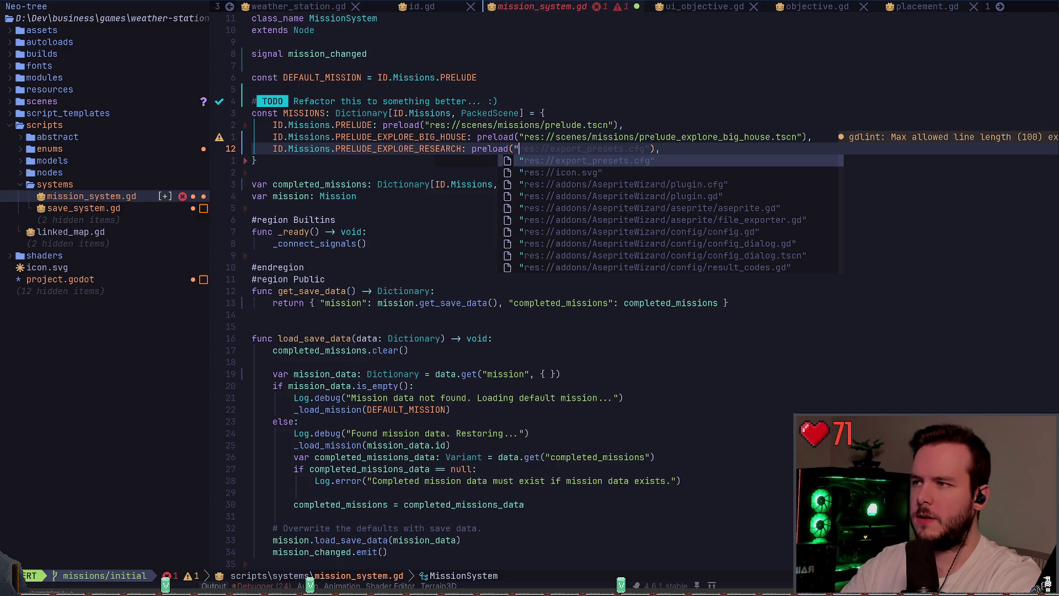
pyautogui.write('explore_ree')
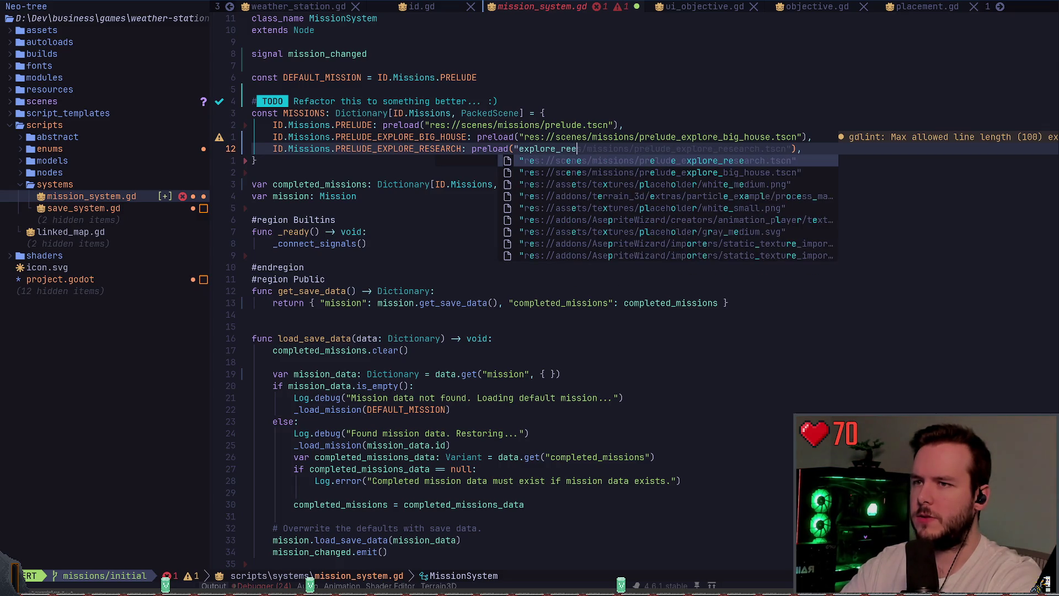
pyautogui.press('Return')
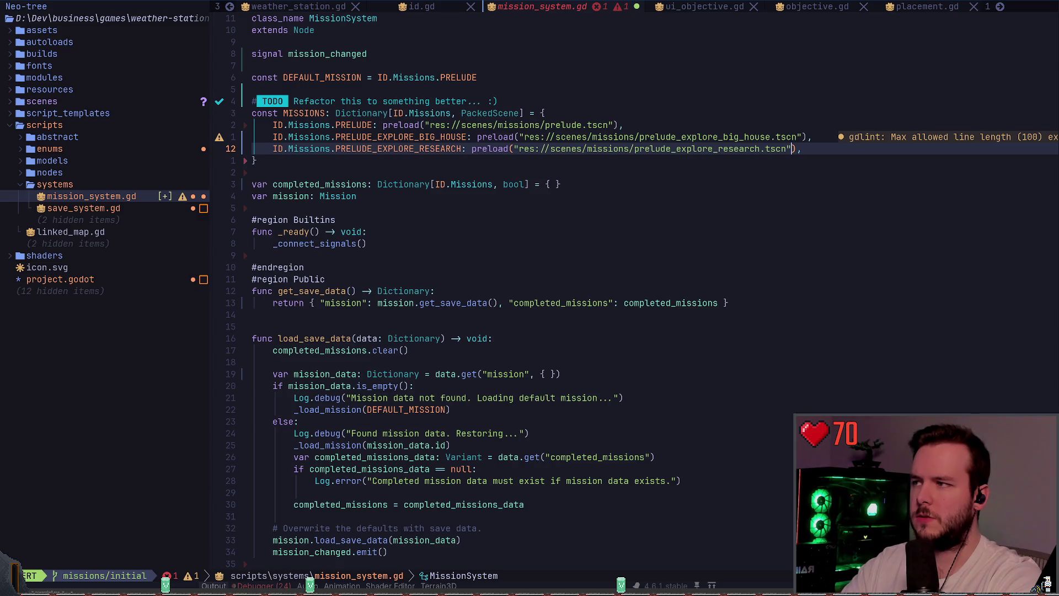
pyautogui.press('Escape')
# - Duplicate the research entry as line 13 and rename its key to PRELUDE_FIX_POWER
pyautogui.press(':')
pyautogui.press('Escape')
pyautogui.press('y')
pyautogui.press('y')
pyautogui.press('p')
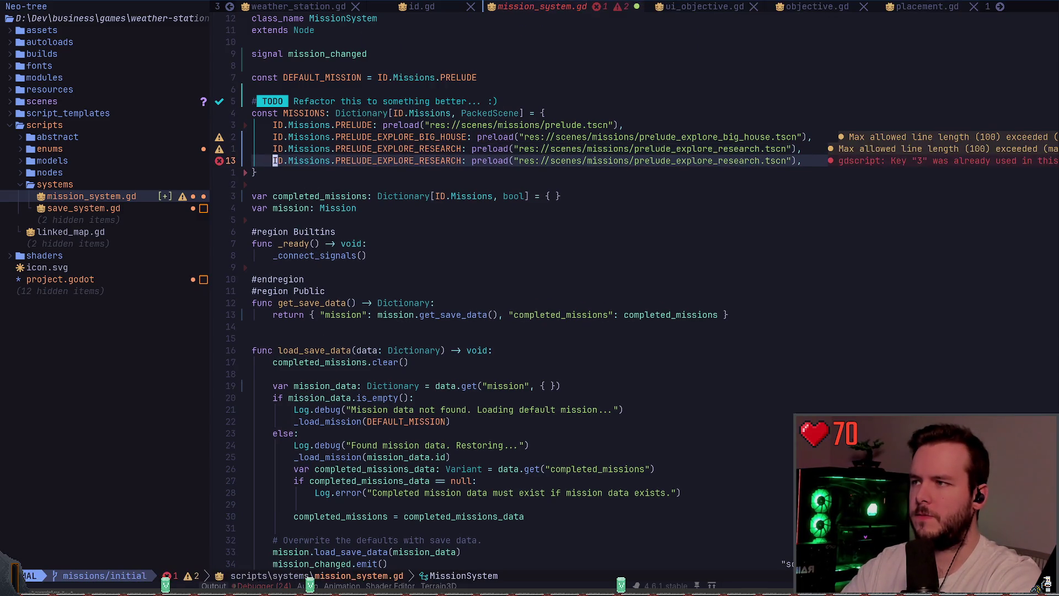
pyautogui.press('w')
pyautogui.press('w')
pyautogui.press('w')
pyautogui.write('ciwPREL')
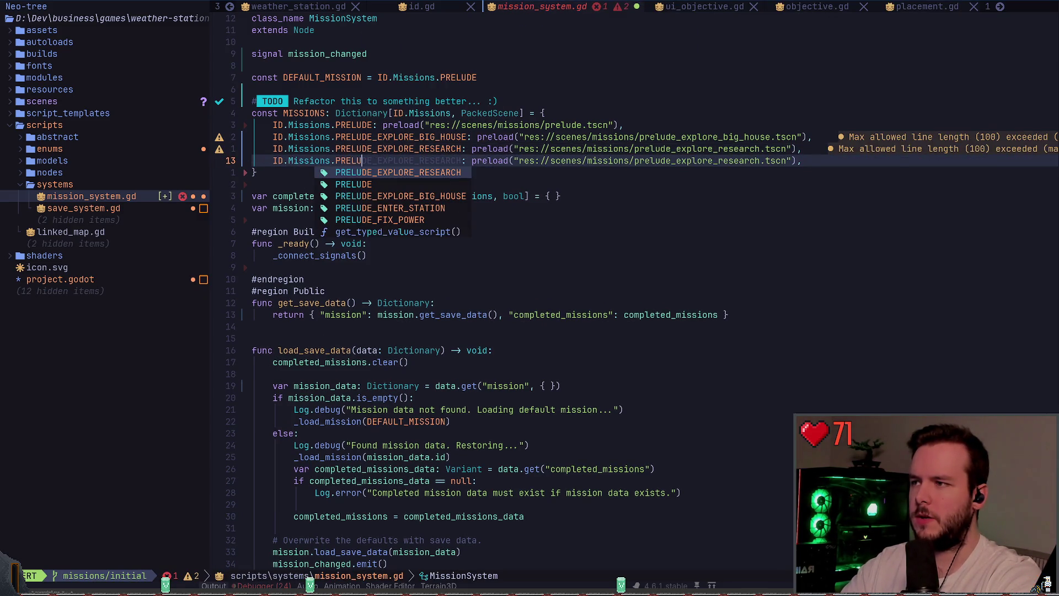
pyautogui.hotkey('ctrl', 'n')
pyautogui.hotkey('ctrl', 'n')
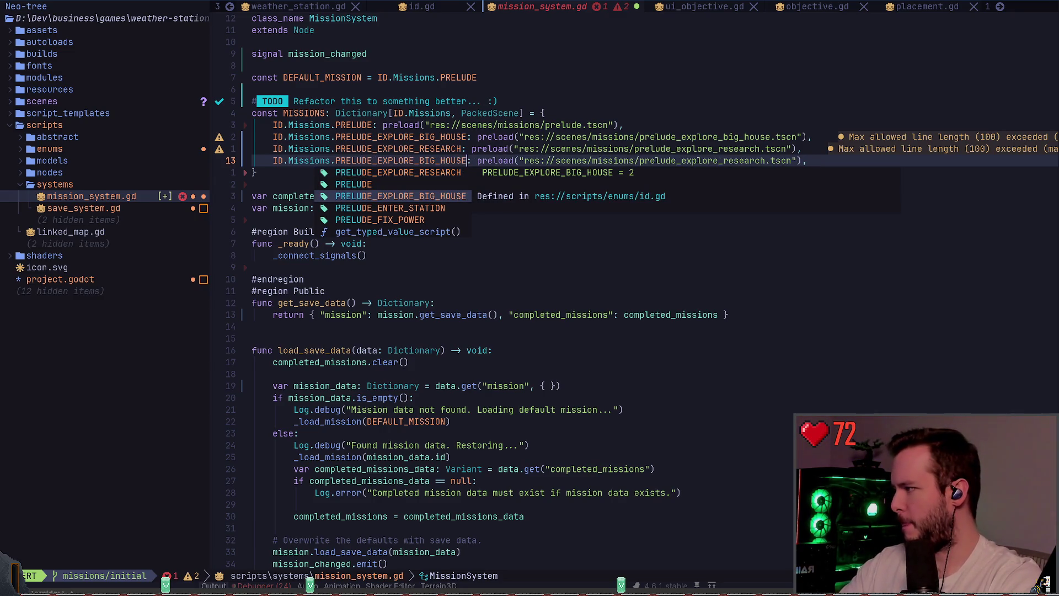
pyautogui.hotkey('ctrl', 'n')
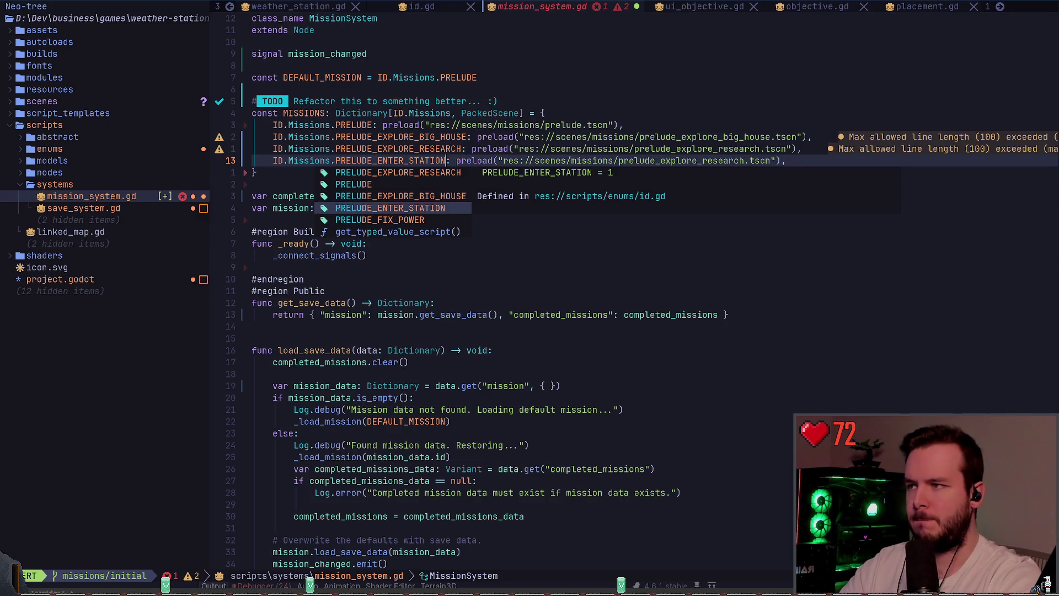
pyautogui.hotkey('ctrl', 'p')
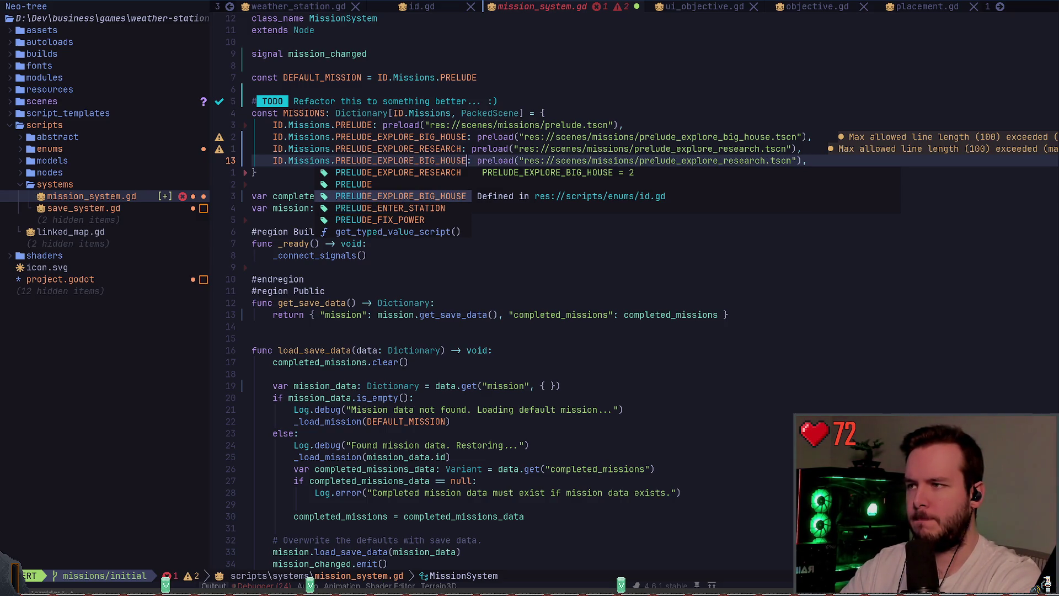
pyautogui.hotkey('ctrl', 'n')
pyautogui.hotkey('ctrl', 'n')
pyautogui.hotkey('ctrl', 'p')
pyautogui.hotkey('ctrl', 'p')
pyautogui.hotkey('ctrl', 'p')
pyautogui.hotkey('ctrl', 'p')
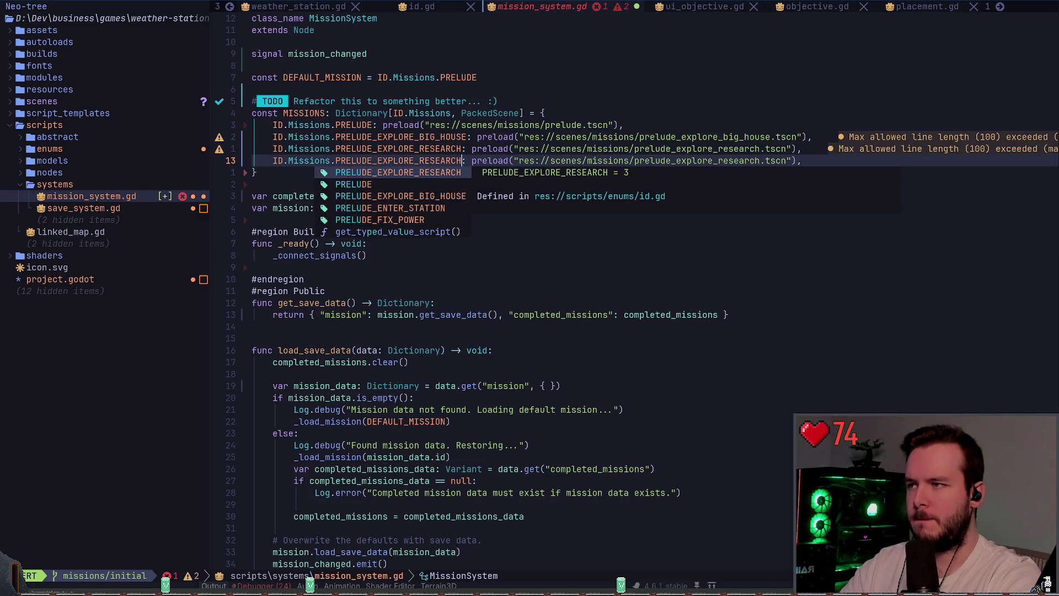
pyautogui.hotkey('ctrl', 'n')
pyautogui.hotkey('ctrl', 'n')
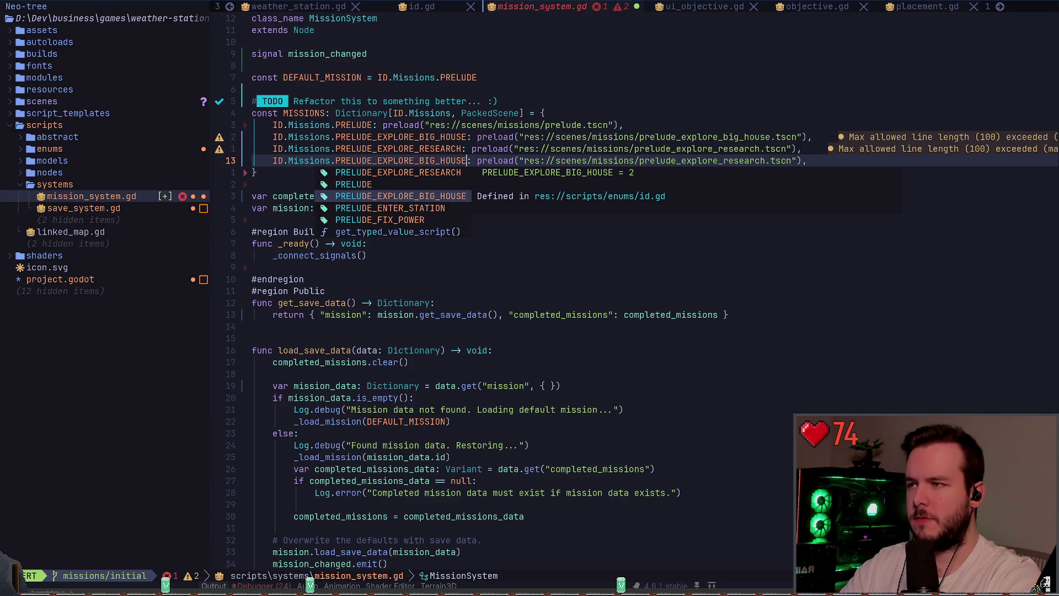
pyautogui.hotkey('ctrl', 'p')
pyautogui.hotkey('ctrl', 'p')
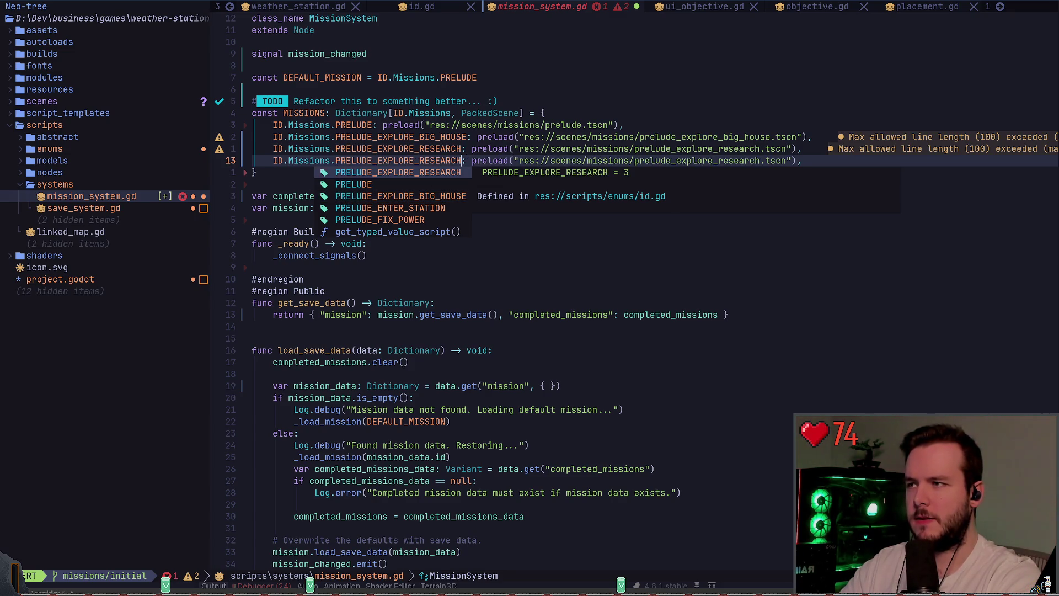
pyautogui.press('Escape')
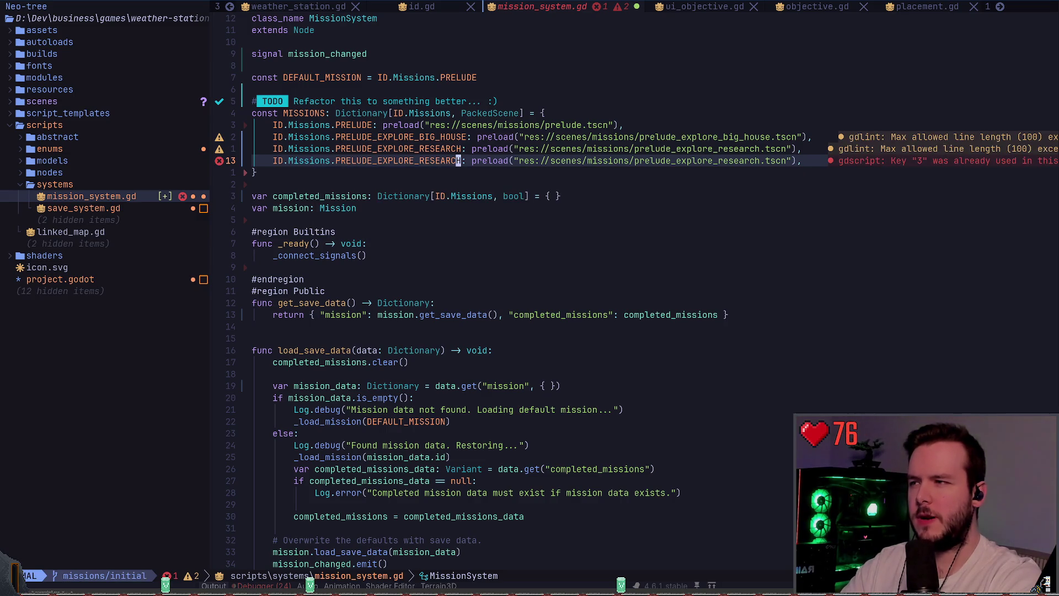
pyautogui.write('bcwPR')
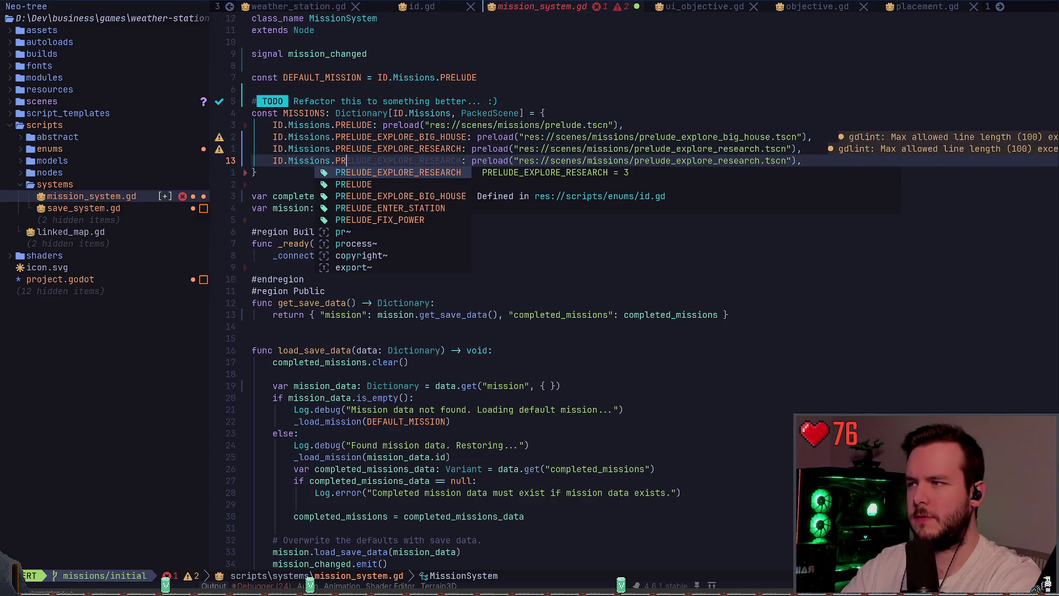
pyautogui.hotkey('ctrl', 'n')
pyautogui.hotkey('ctrl', 'n')
pyautogui.hotkey('ctrl', 'n')
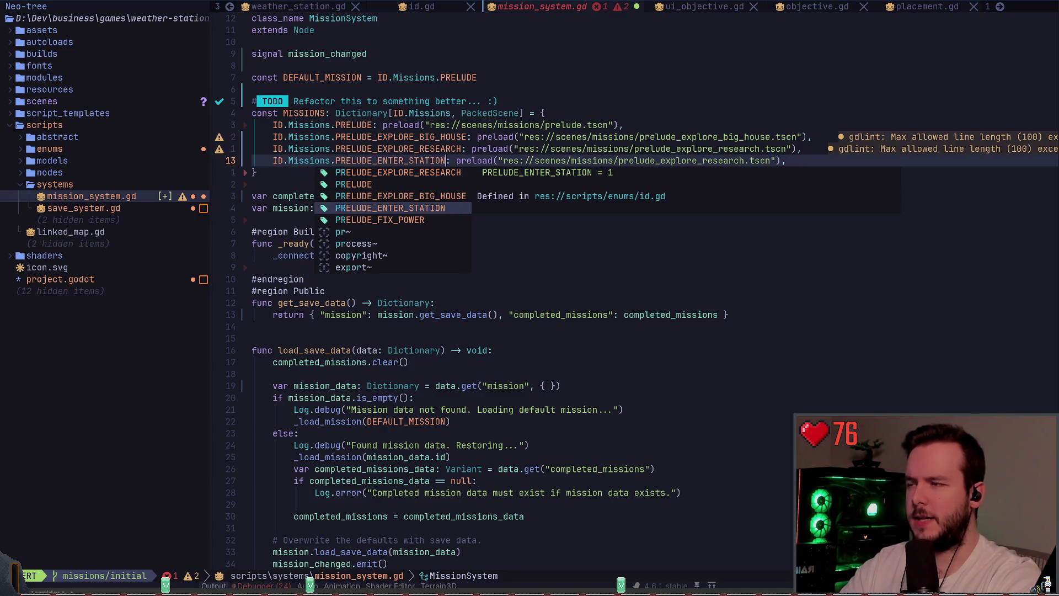
pyautogui.hotkey('ctrl', 'n')
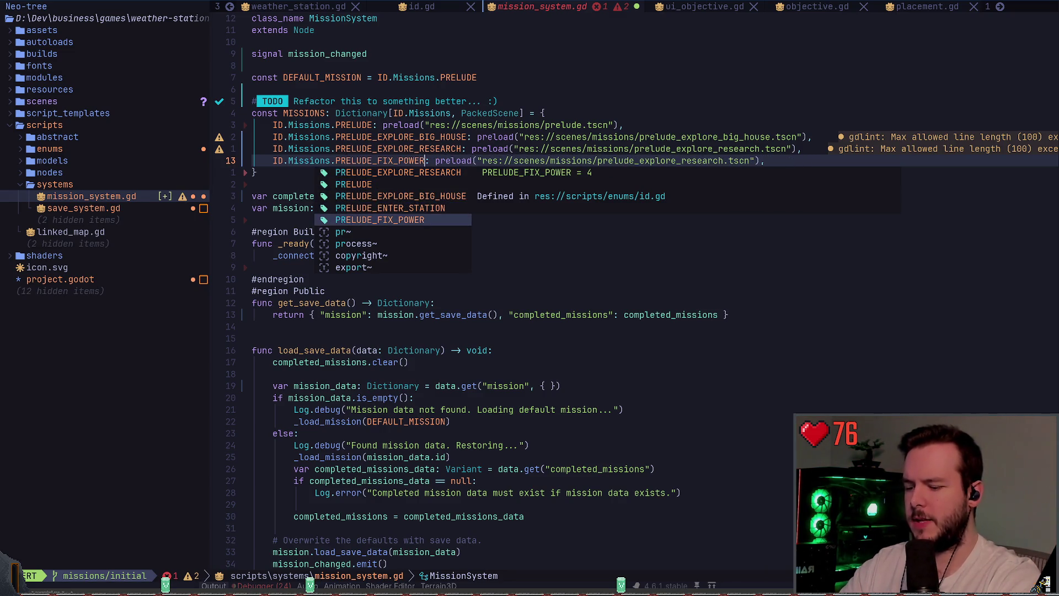
pyautogui.hotkey('ctrl', 'p')
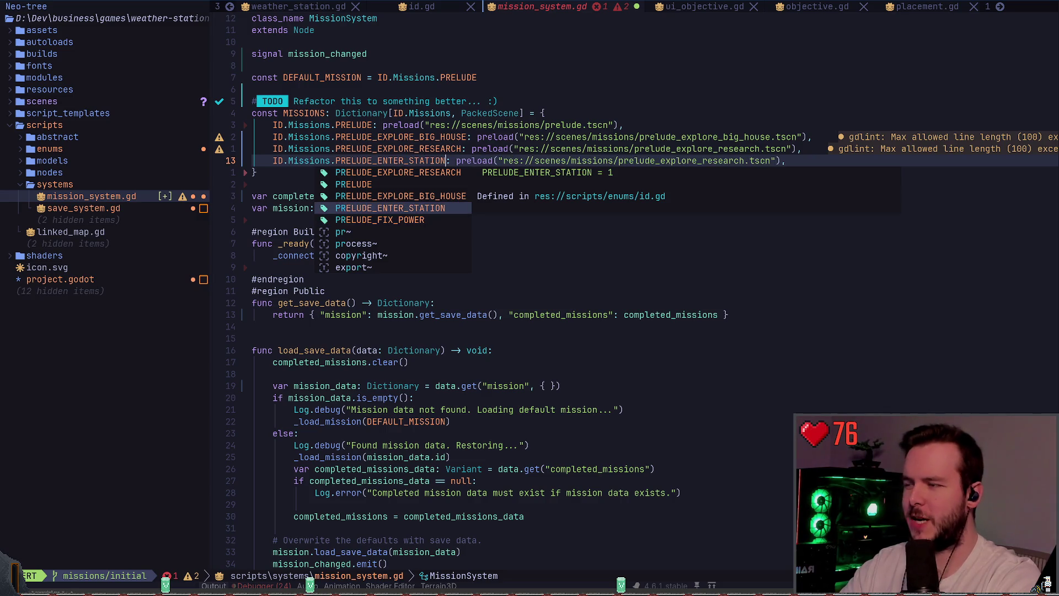
pyautogui.hotkey('ctrl', 'n')
pyautogui.hotkey('ctrl', 'p')
pyautogui.hotkey('ctrl', 'n')
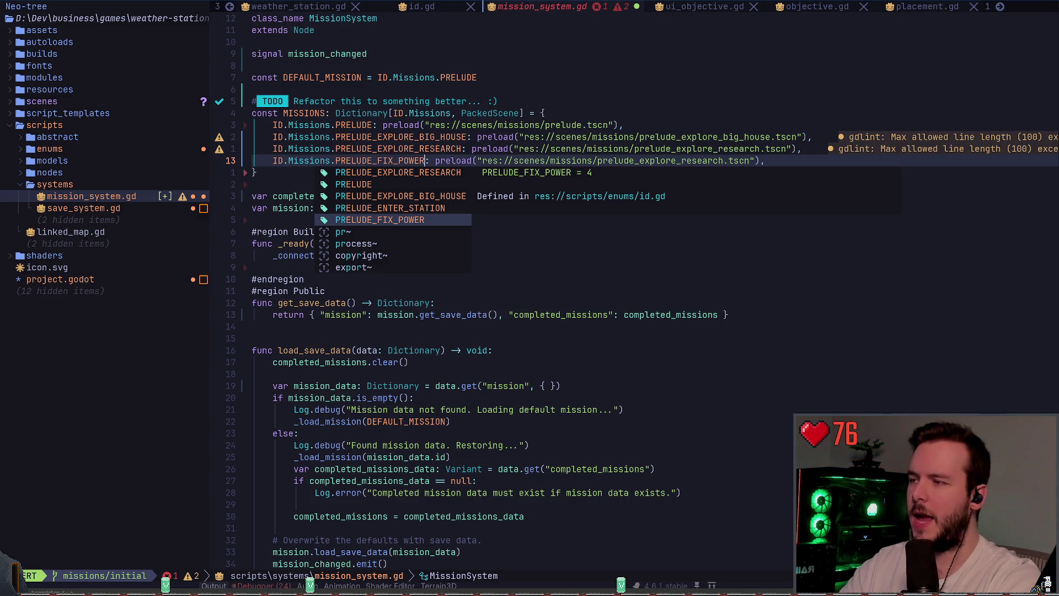
pyautogui.hotkey('ctrl', 'p')
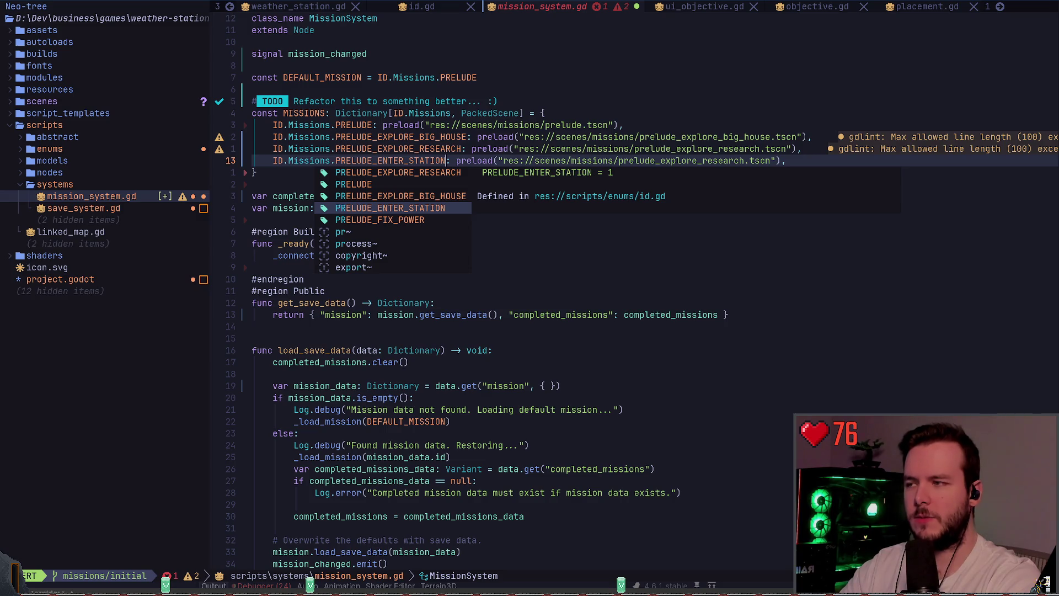
pyautogui.hotkey('ctrl', 'p')
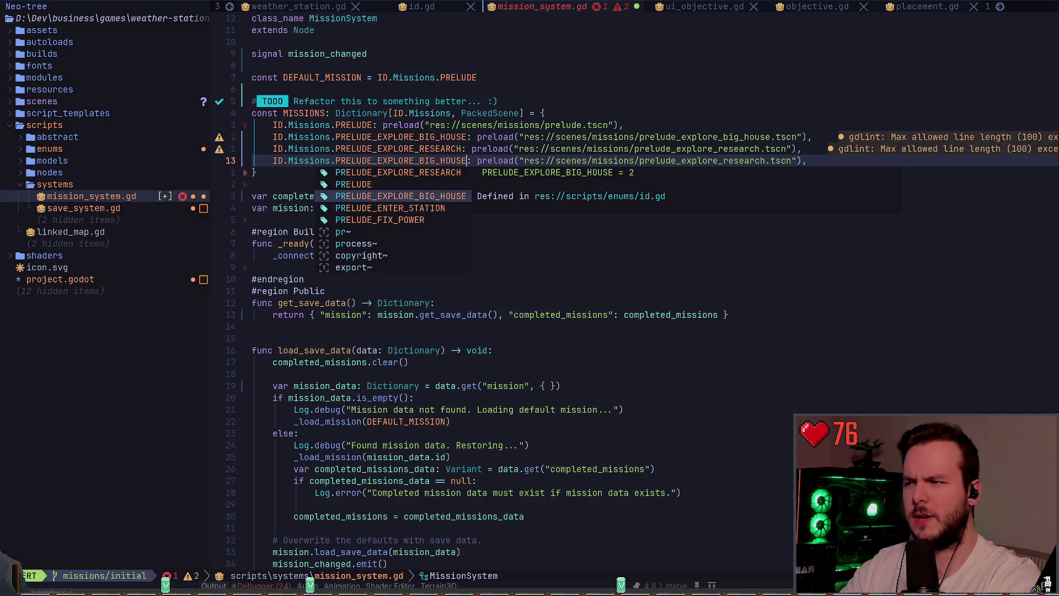
pyautogui.hotkey('ctrl', 'n')
pyautogui.hotkey('ctrl', 'p')
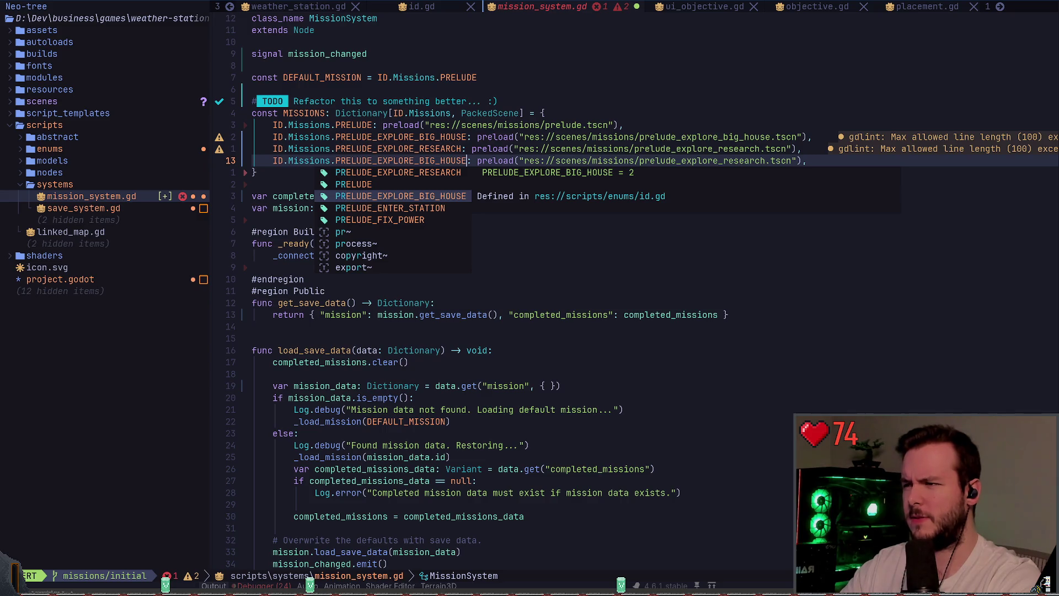
pyautogui.hotkey('ctrl', 'n')
pyautogui.hotkey('ctrl', 'n')
pyautogui.press('Escape')
pyautogui.press('w')
pyautogui.press('w')
pyautogui.press('w')
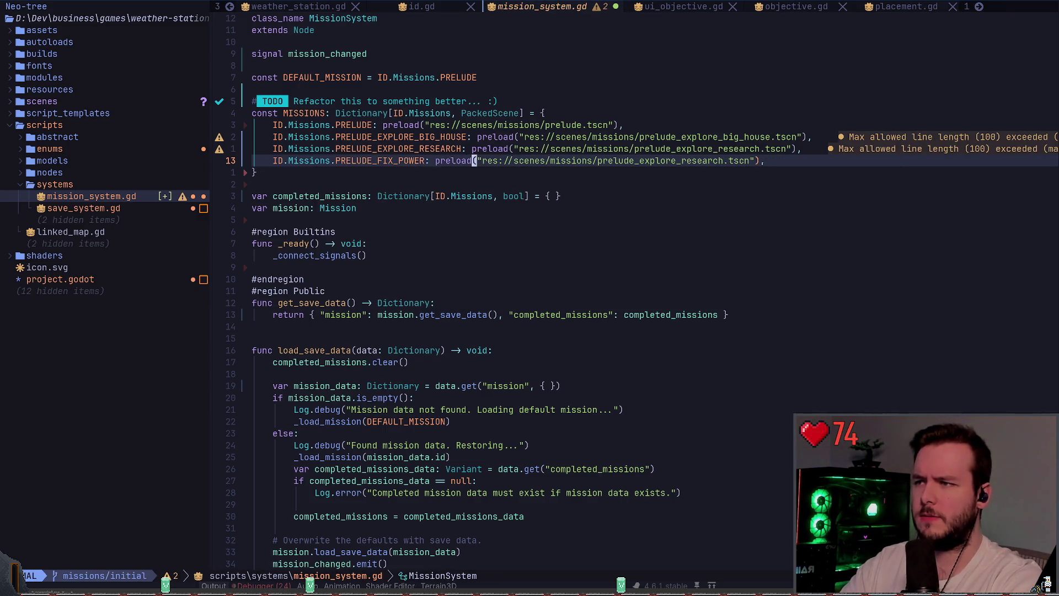
# - Point line 13's preload at prelude_fix_power.tscn and save mission_system.gd with :w
pyautogui.press('w')
pyautogui.press('c')
pyautogui.press('i')
pyautogui.press('"')
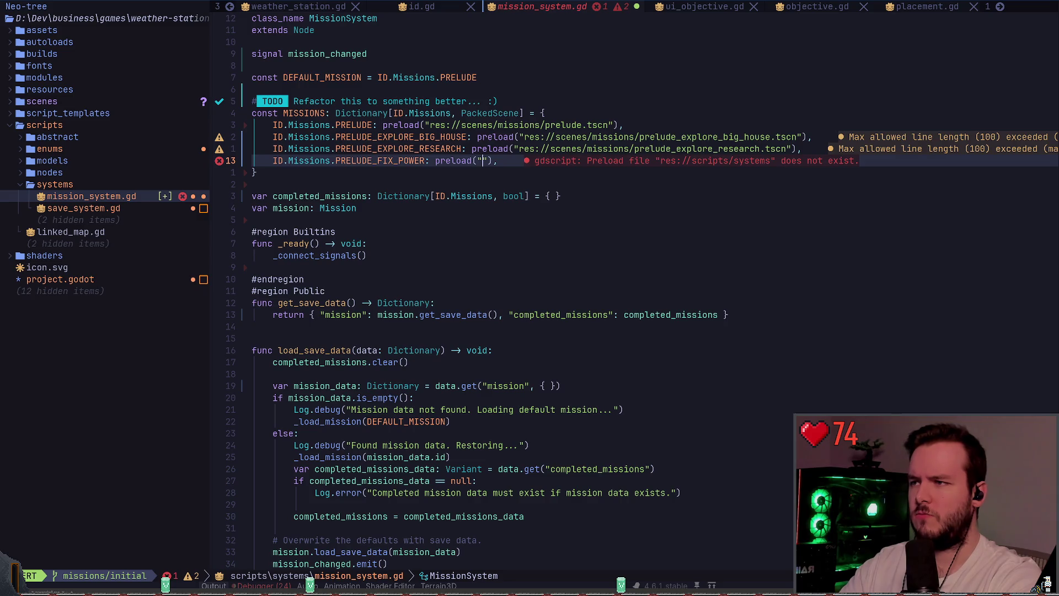
pyautogui.write('fix')
pyautogui.hotkey('ctrl', 'y')
pyautogui.press('Escape')
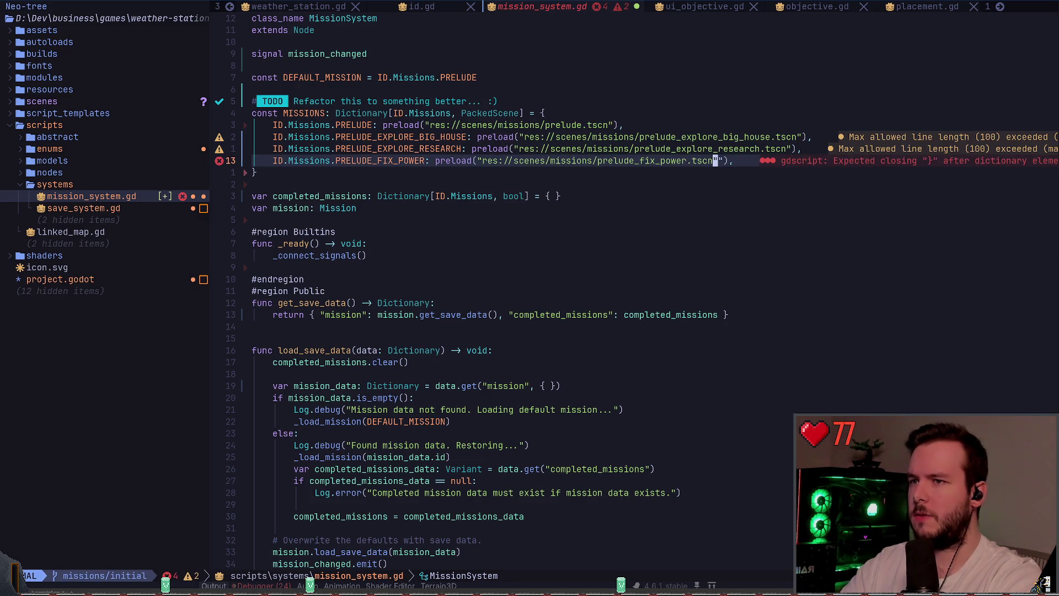
pyautogui.write(':w')
pyautogui.press('Return')
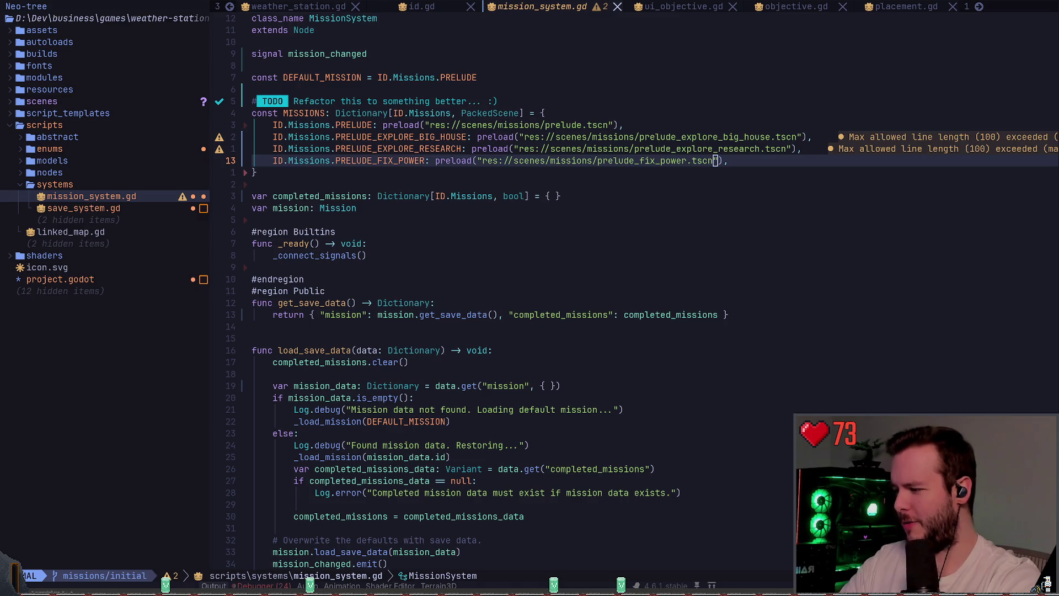
# - In Godot, check the reloaded MISSIONS dictionary ends with PRELUDE_FIX_POWER, then save with Ctrl+S
pyautogui.hotkey('alt', 'Tab')
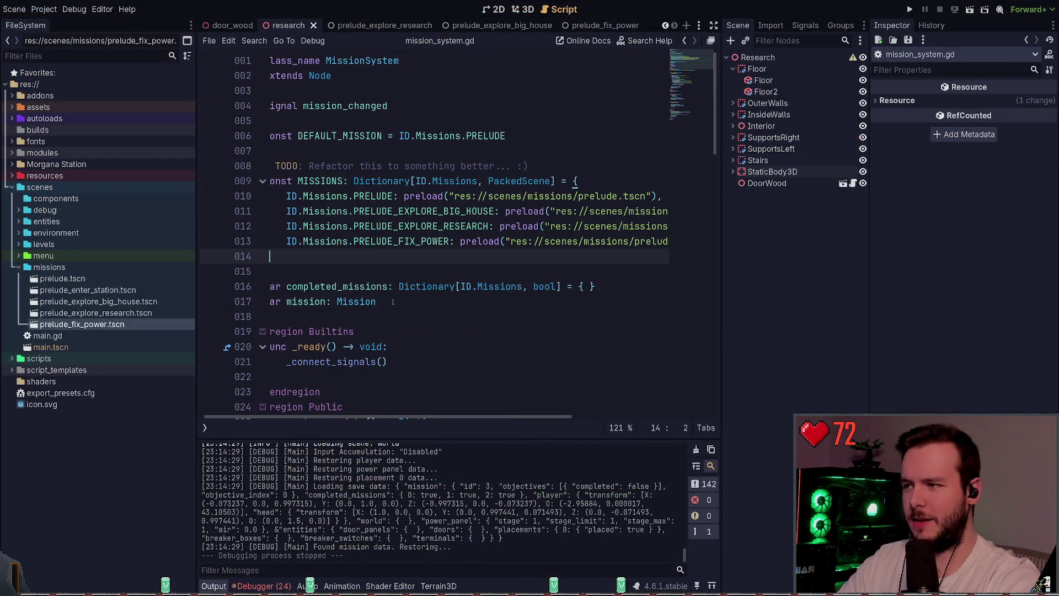
pyautogui.press('Up')
pyautogui.press('End')
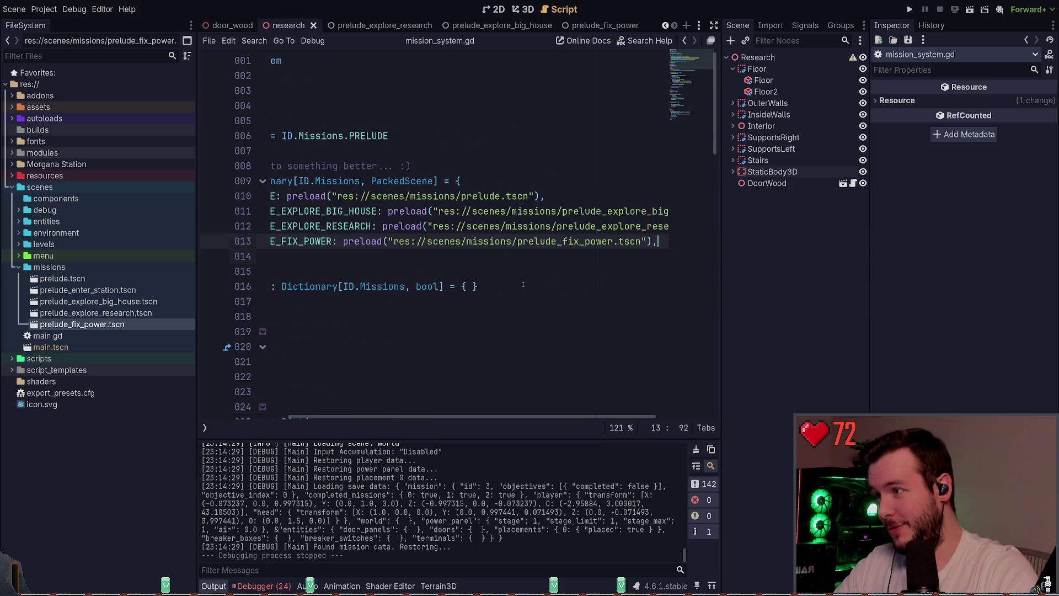
pyautogui.click(408, 264)
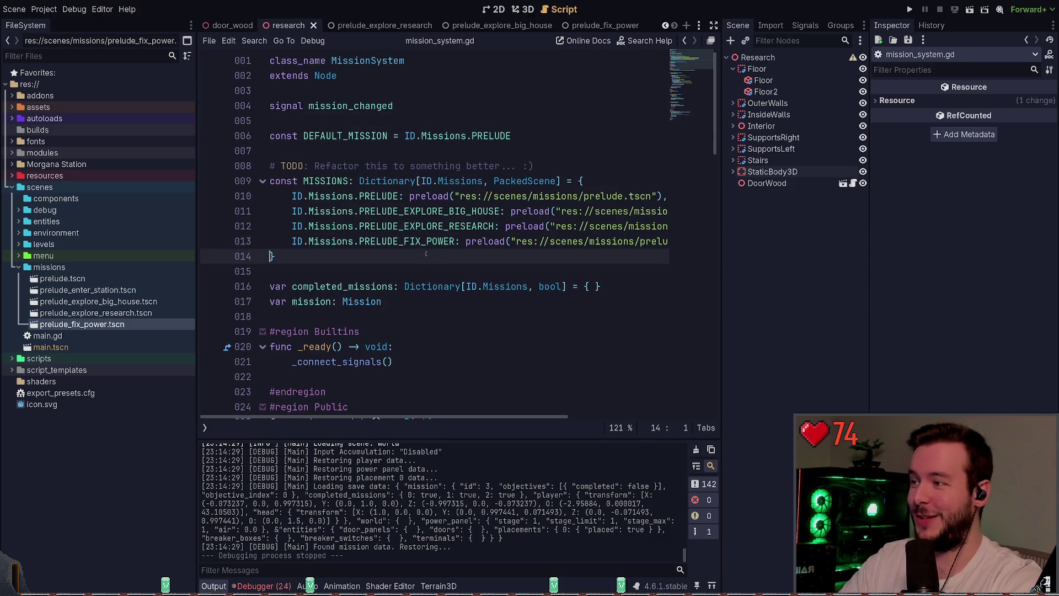
pyautogui.hotkey('ctrl', 's')
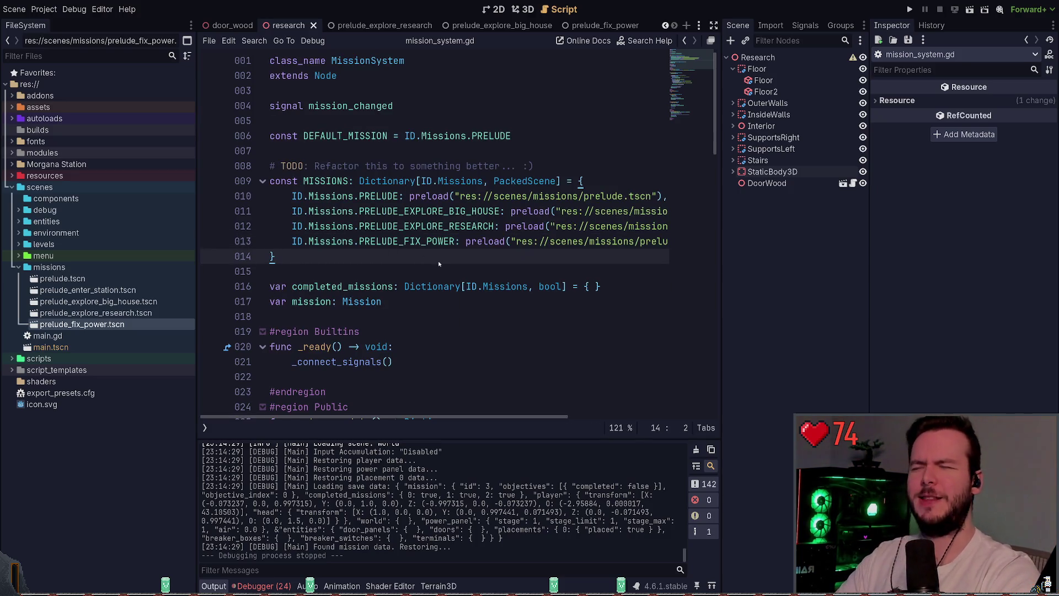
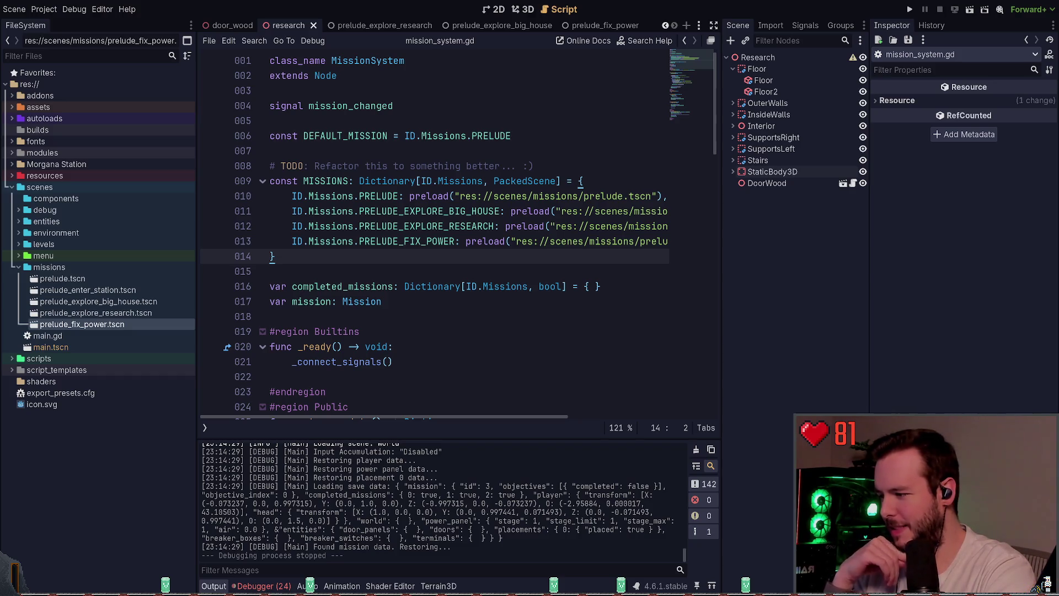
# - Switch to Neovim and jump to line 15 of mission_system.gd
pyautogui.hotkey('alt', 'Tab')
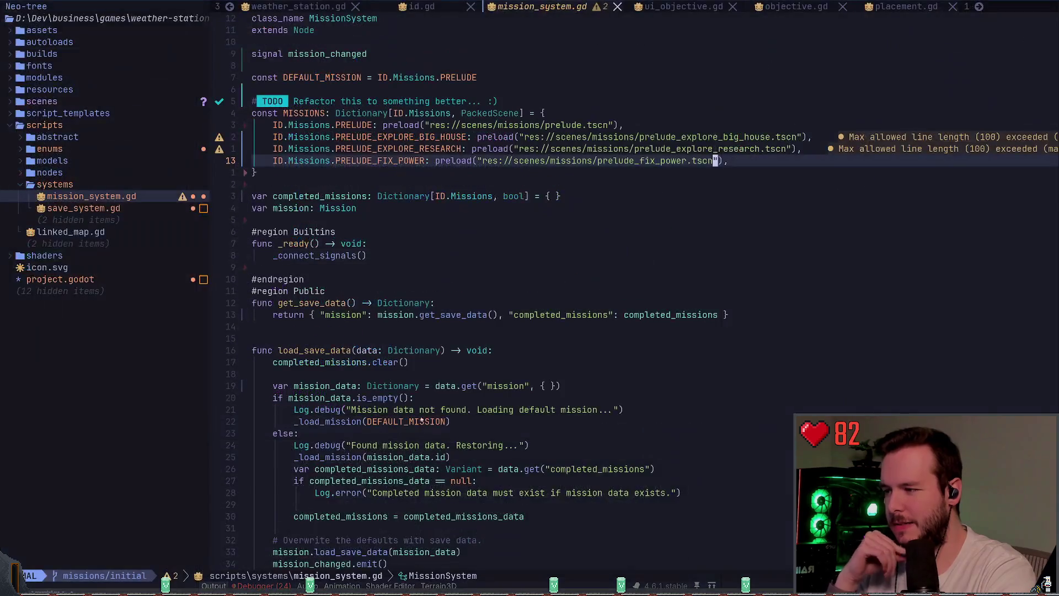
pyautogui.click(436, 247)
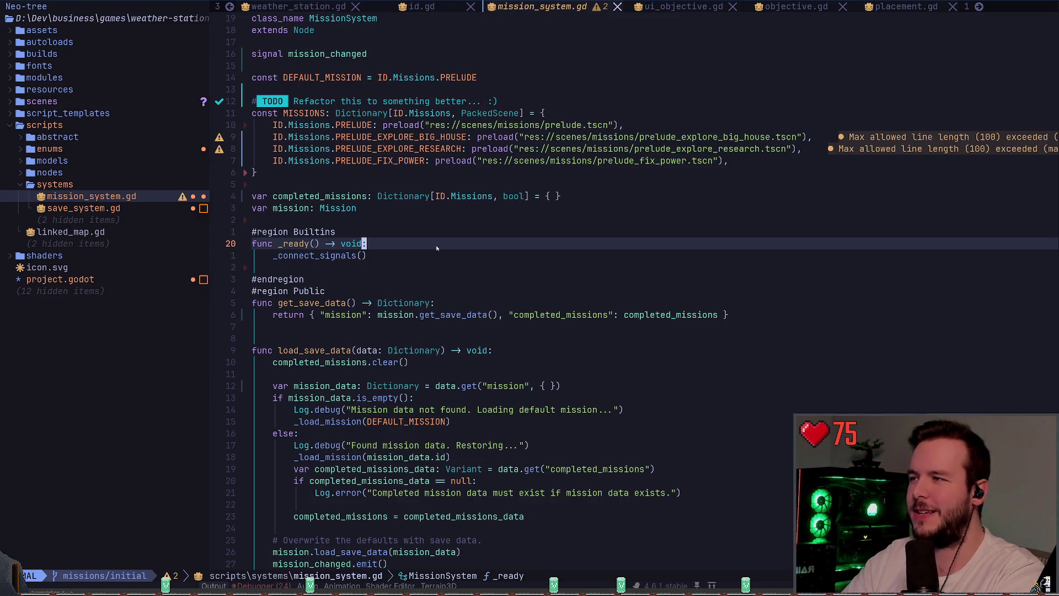
pyautogui.write(':15')
pyautogui.press('Return')
# - Line-select the MISSIONS dictionary to review its entries, then return to Godot as the game launches
pyautogui.press('k')
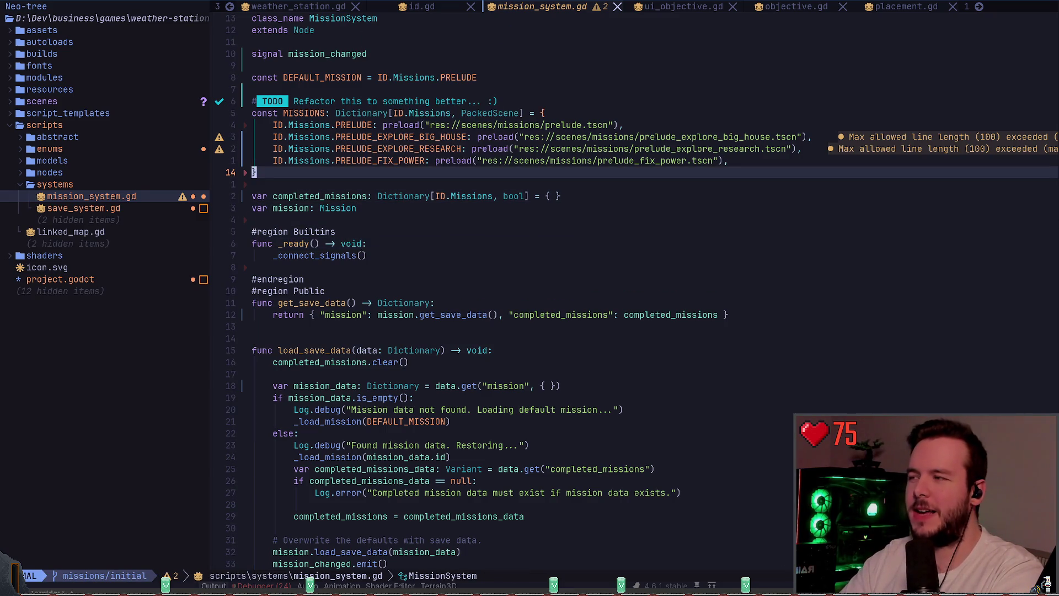
pyautogui.press('V')
pyautogui.press('k')
pyautogui.press('k')
pyautogui.press('k')
pyautogui.press('Escape')
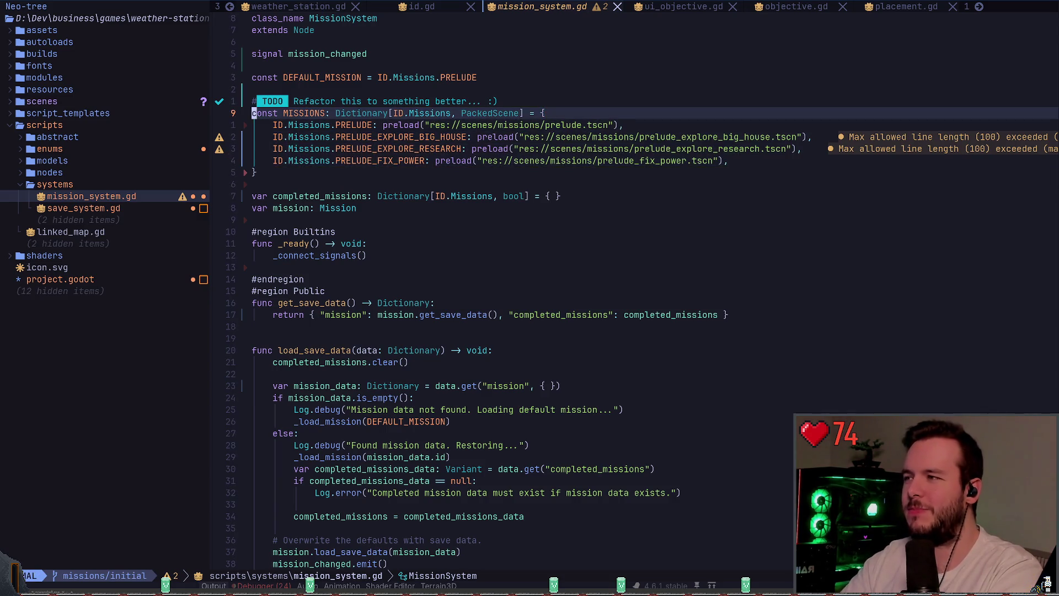
pyautogui.press('j')
pyautogui.press('j')
pyautogui.press('j')
pyautogui.press('j')
pyautogui.press('V')
pyautogui.press('k')
pyautogui.press('k')
pyautogui.press('k')
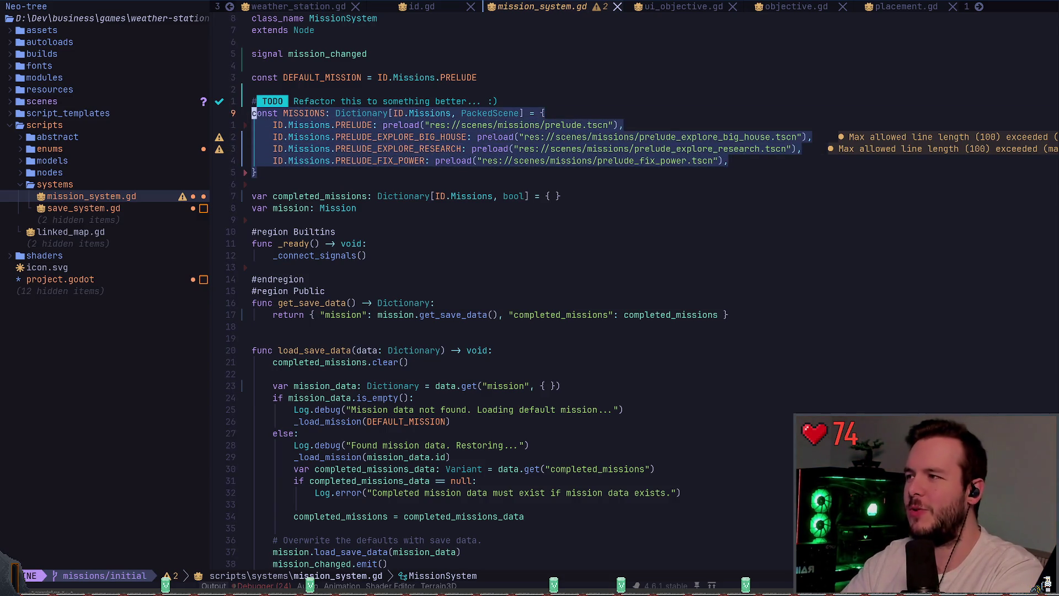
pyautogui.press('Escape')
pyautogui.press('j')
pyautogui.press('j')
pyautogui.press('j')
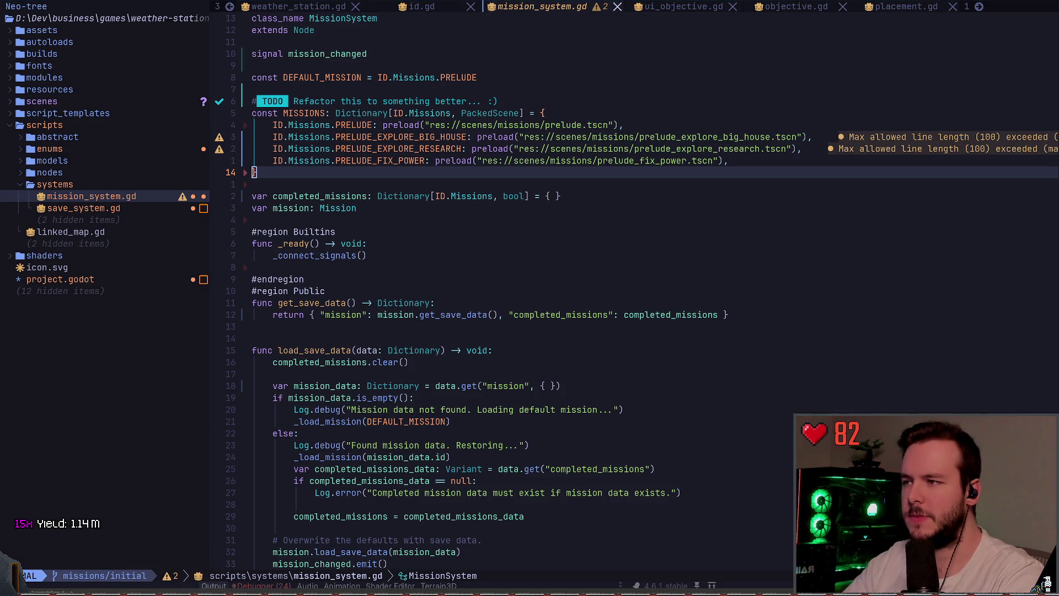
pyautogui.hotkey('alt', 'Tab')
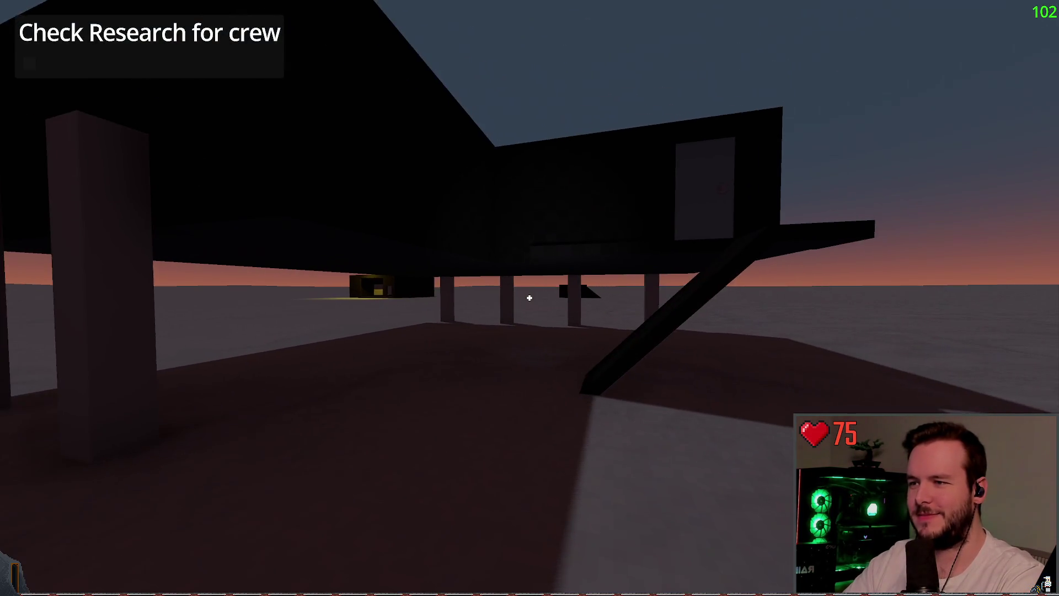
# - Walk up the stairs and open the Research building door into the checkered room
pyautogui.press('s')
pyautogui.press('w')
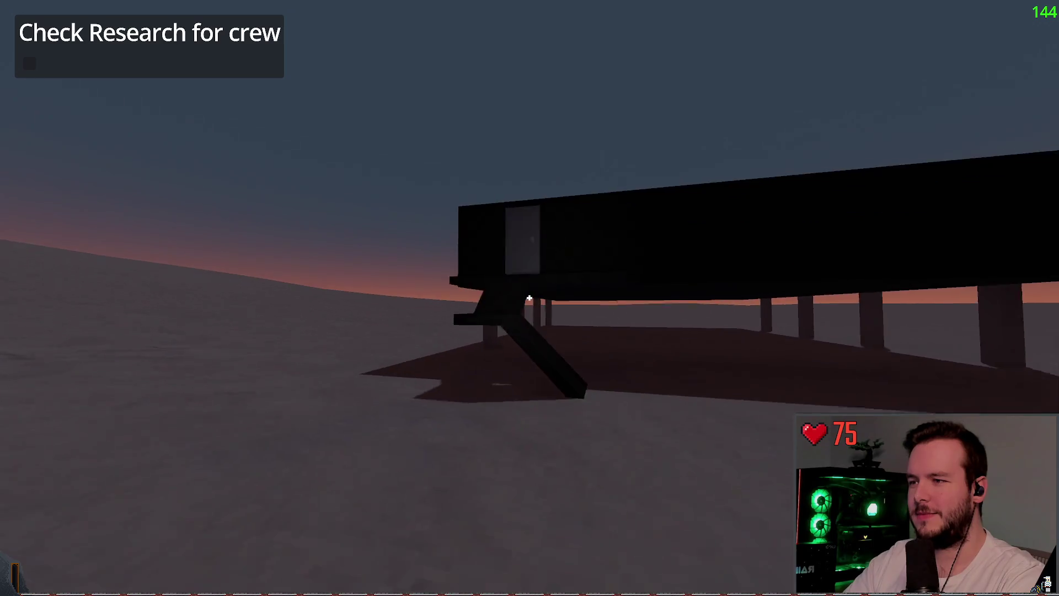
pyautogui.press('w')
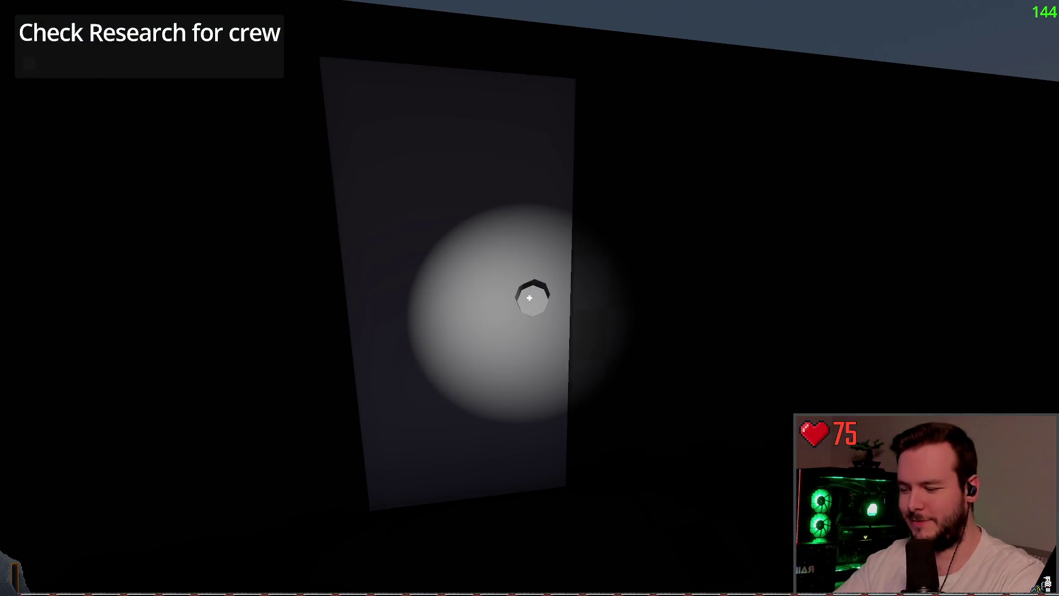
pyautogui.press('e')
pyautogui.press('w')
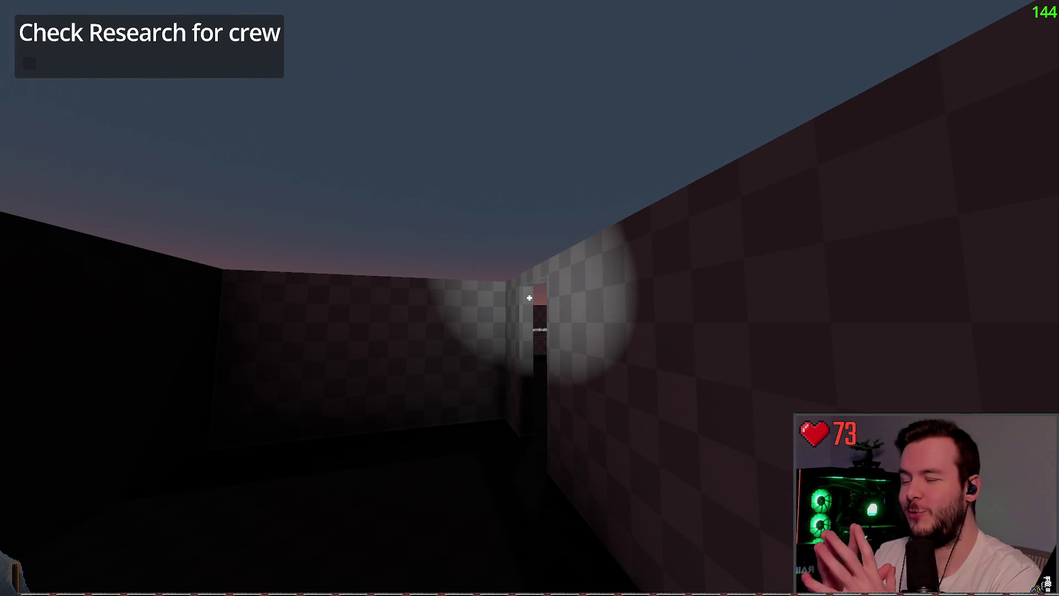
# - Explore the Terminals room, around the couch and teal chair to the labelled wall
pyautogui.press('a')
pyautogui.press('w')
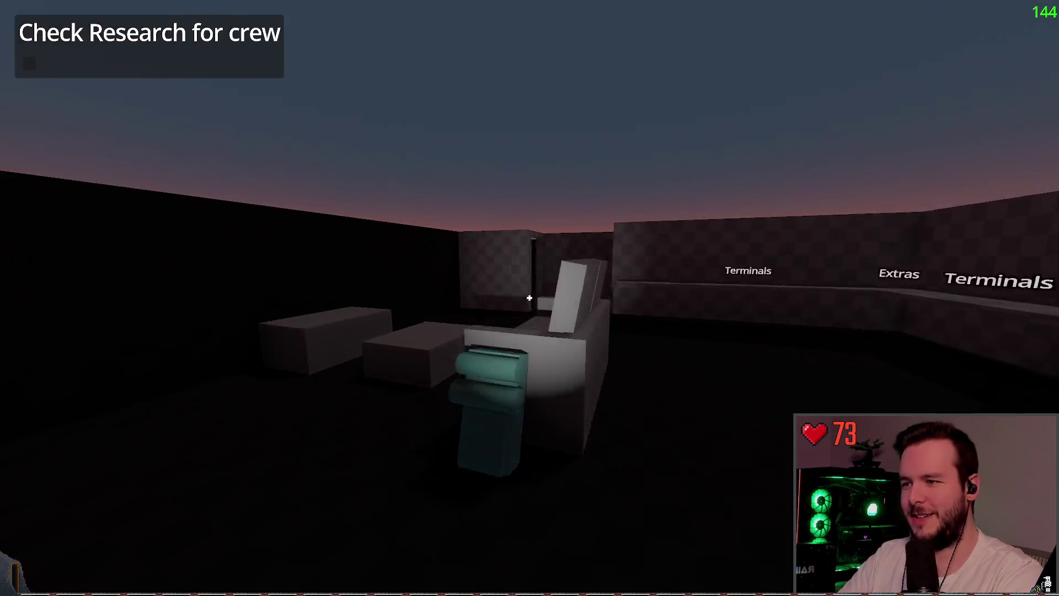
pyautogui.press('s')
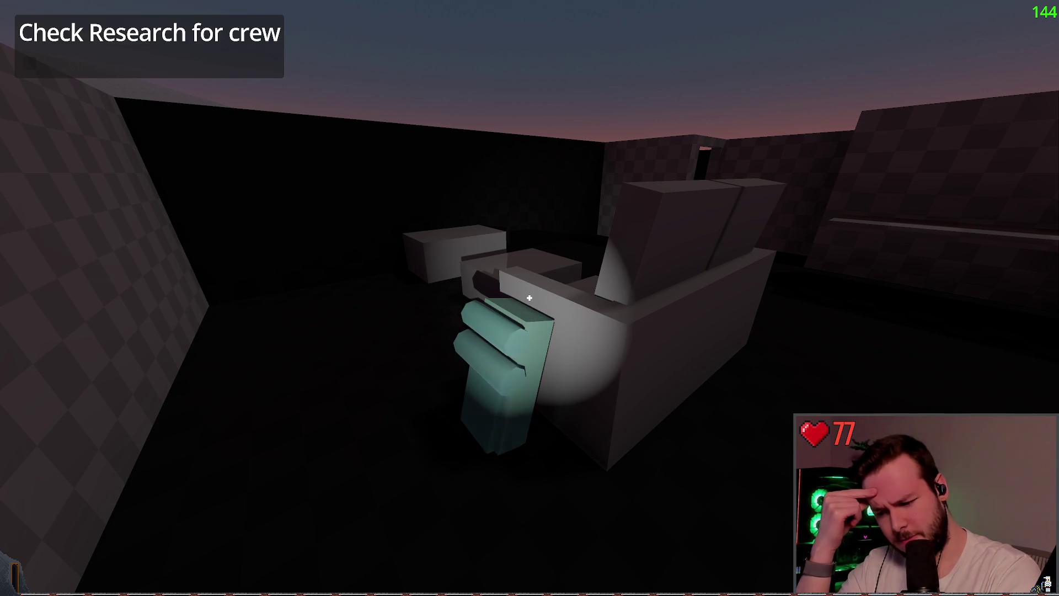
pyautogui.press('w')
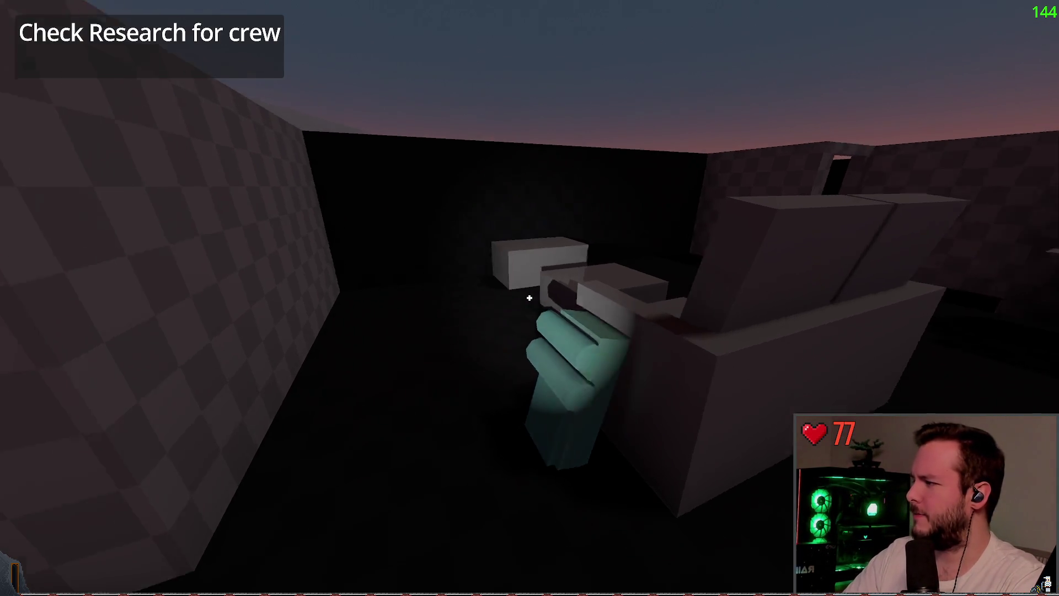
pyautogui.press('w')
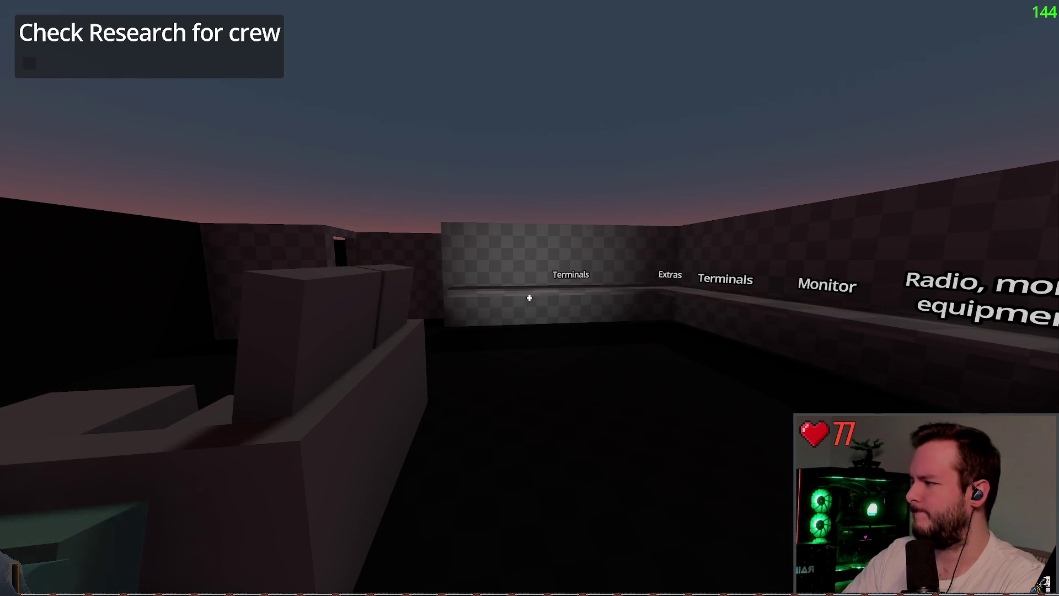
pyautogui.press('a')
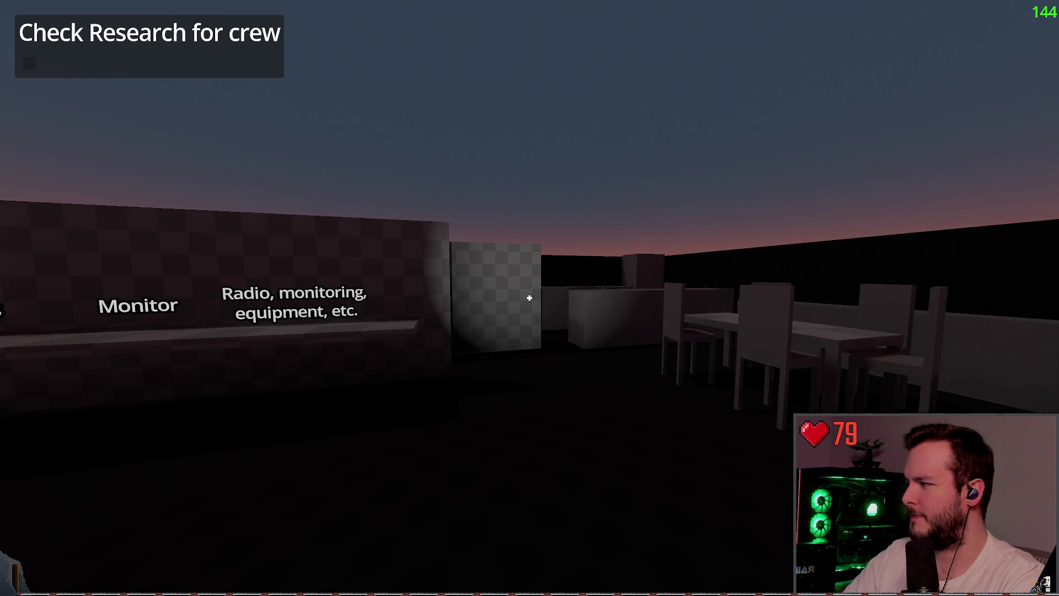
# - Leave through the dining room and walk up the ramp into the stilted building
pyautogui.press('w')
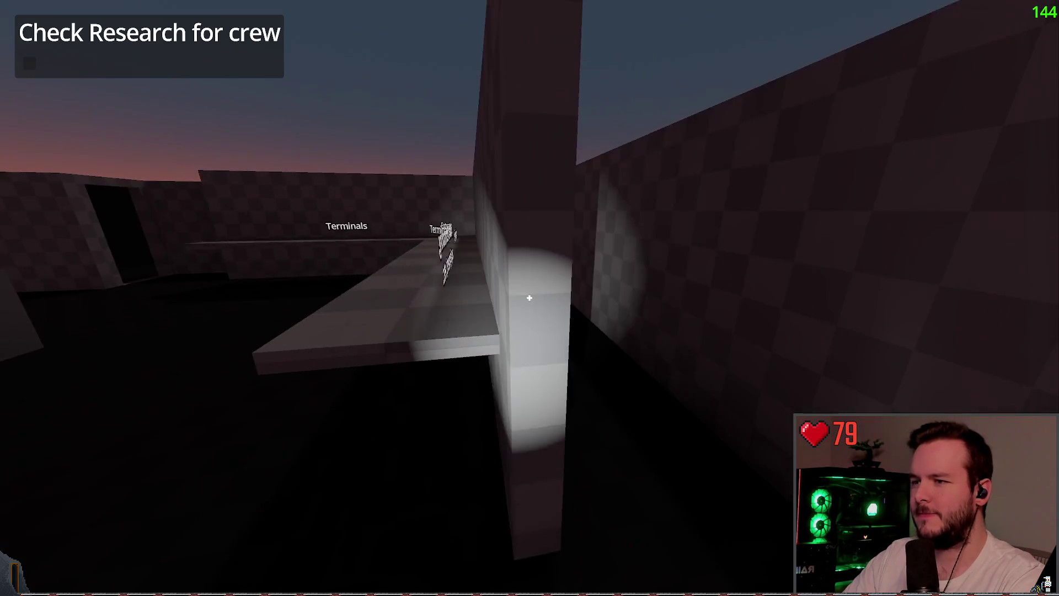
pyautogui.press('w')
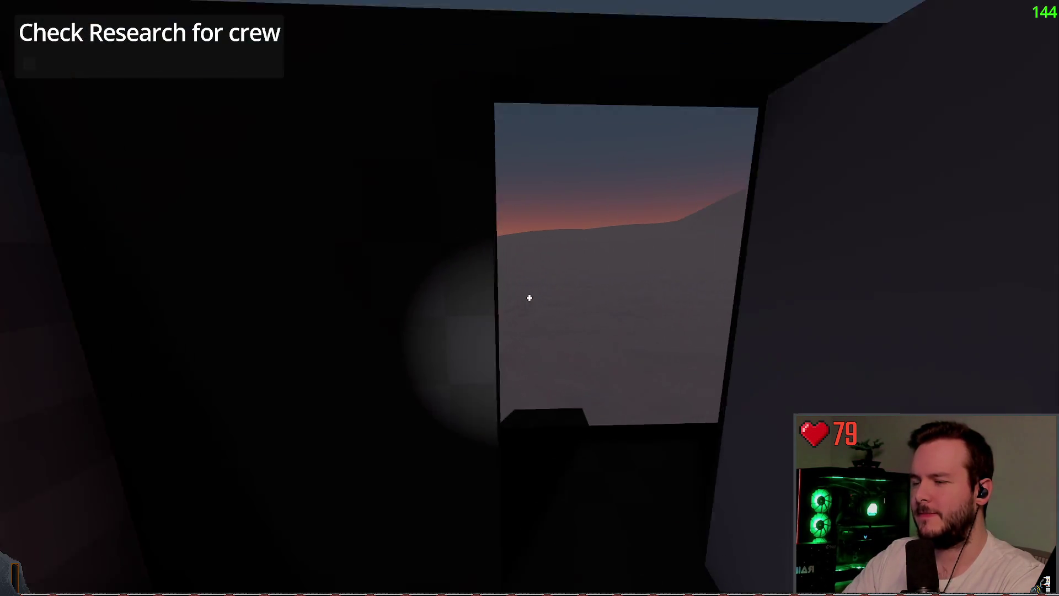
pyautogui.press('s')
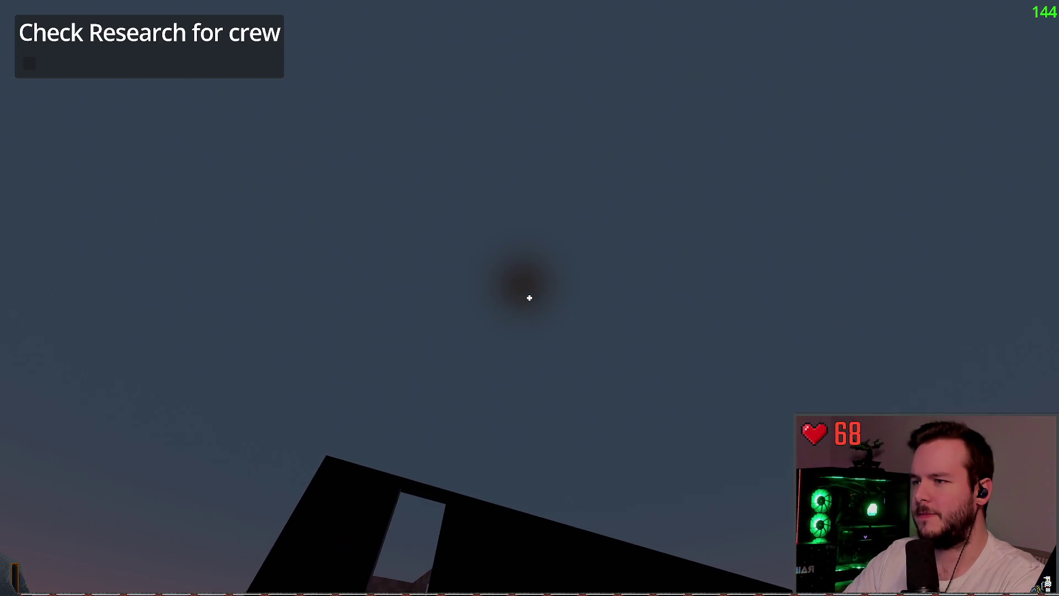
pyautogui.press('w')
pyautogui.press('w')
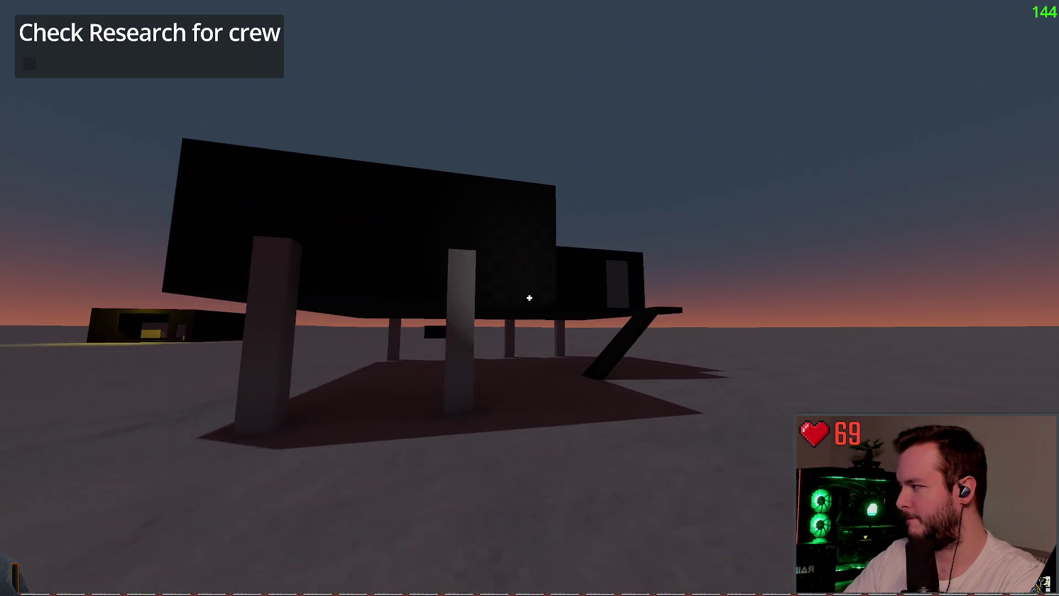
pyautogui.press('w')
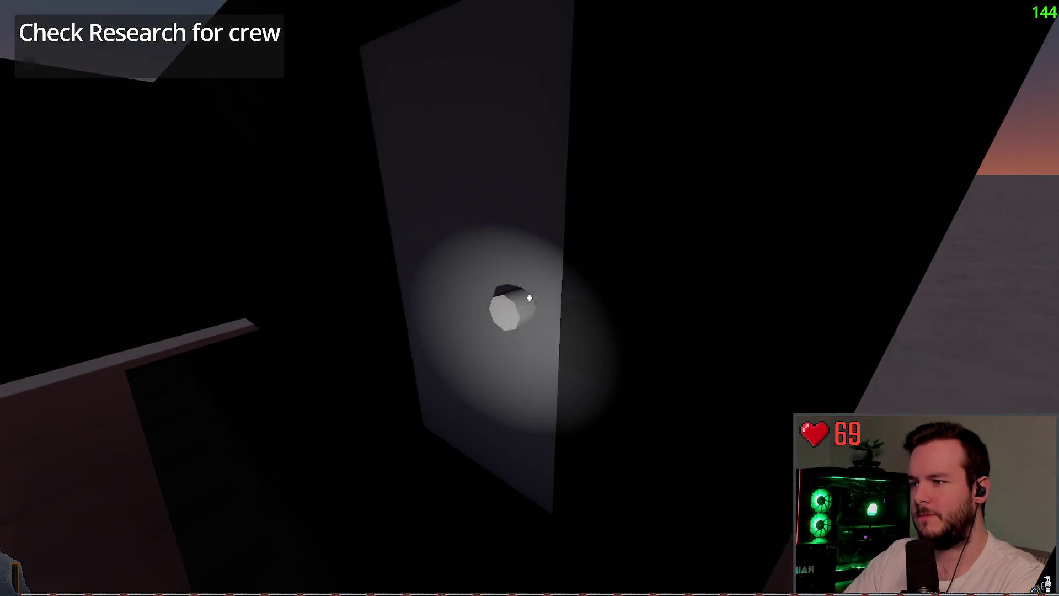
pyautogui.press('w')
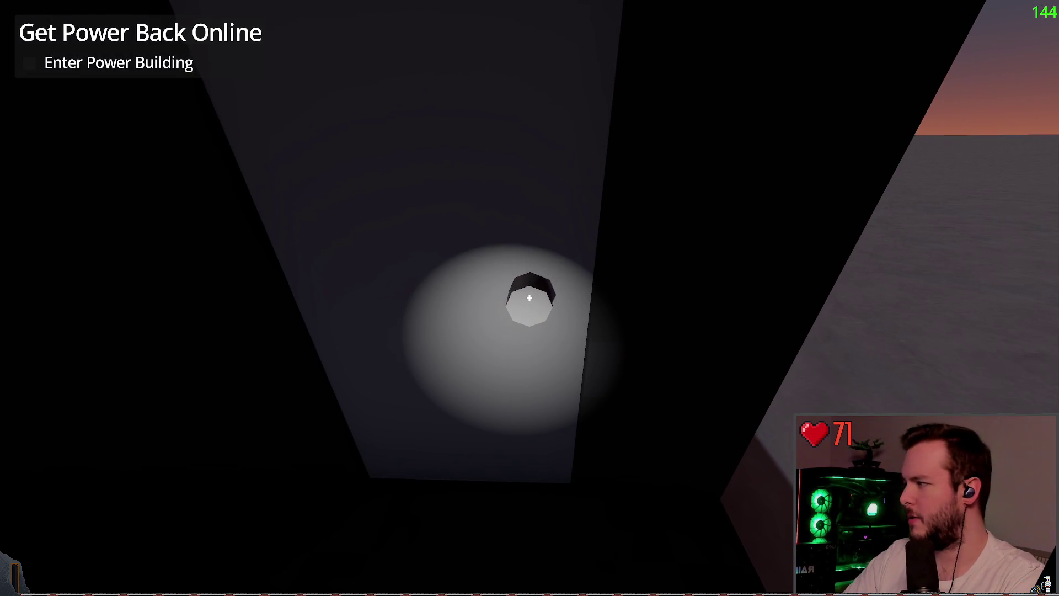
# - Walk from the stilted building across the snow to the front of the lit power building
pyautogui.press('w')
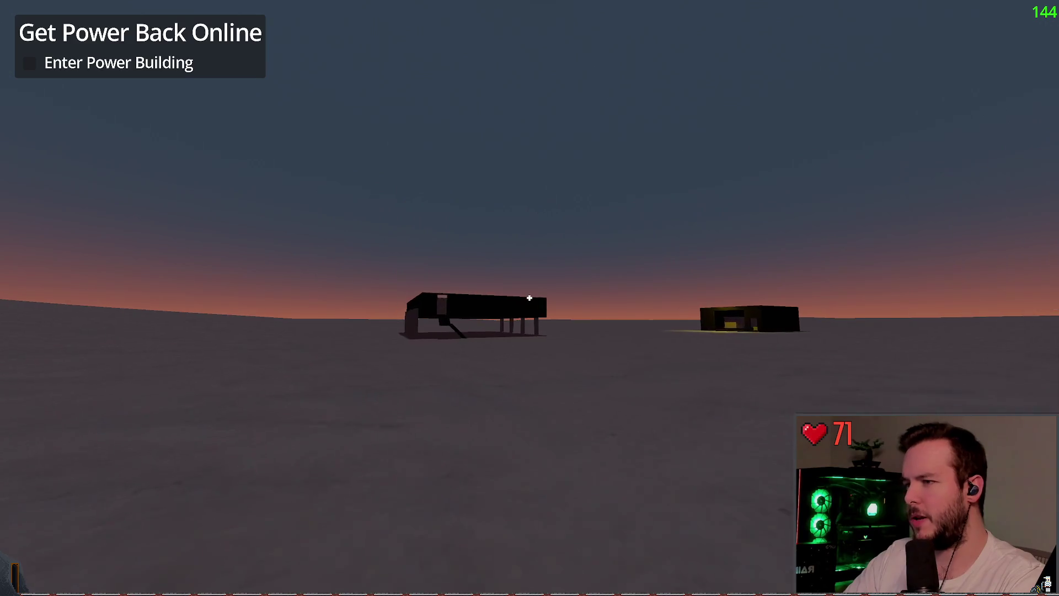
pyautogui.press('w')
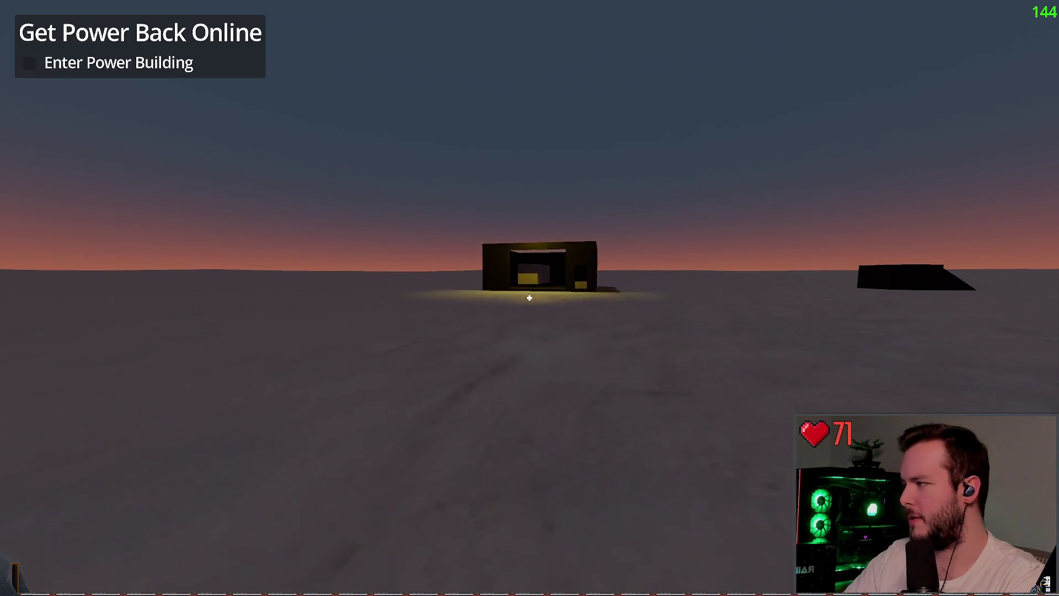
pyautogui.press('w')
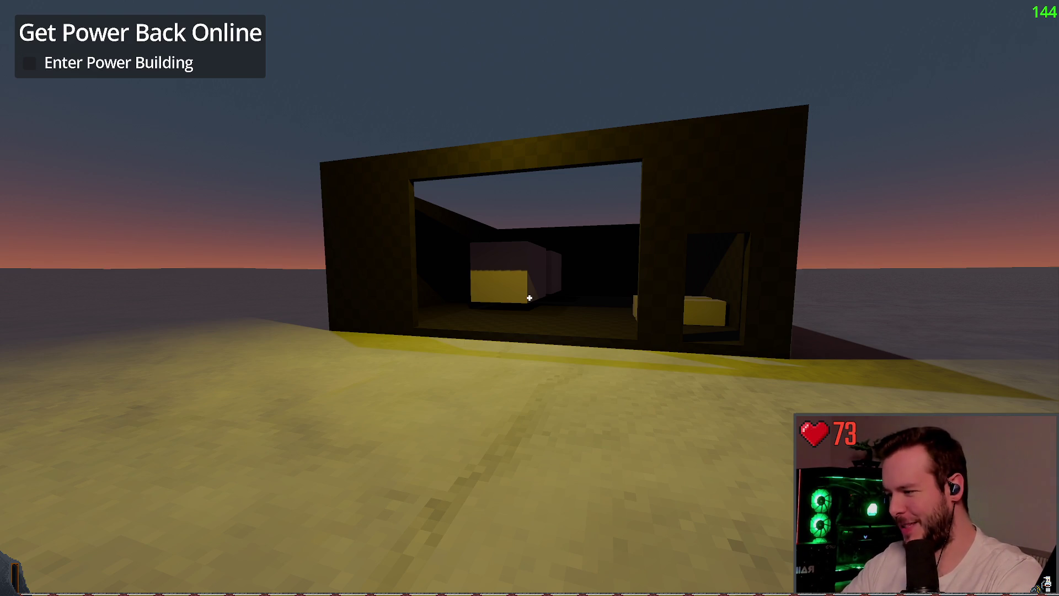
pyautogui.press('w')
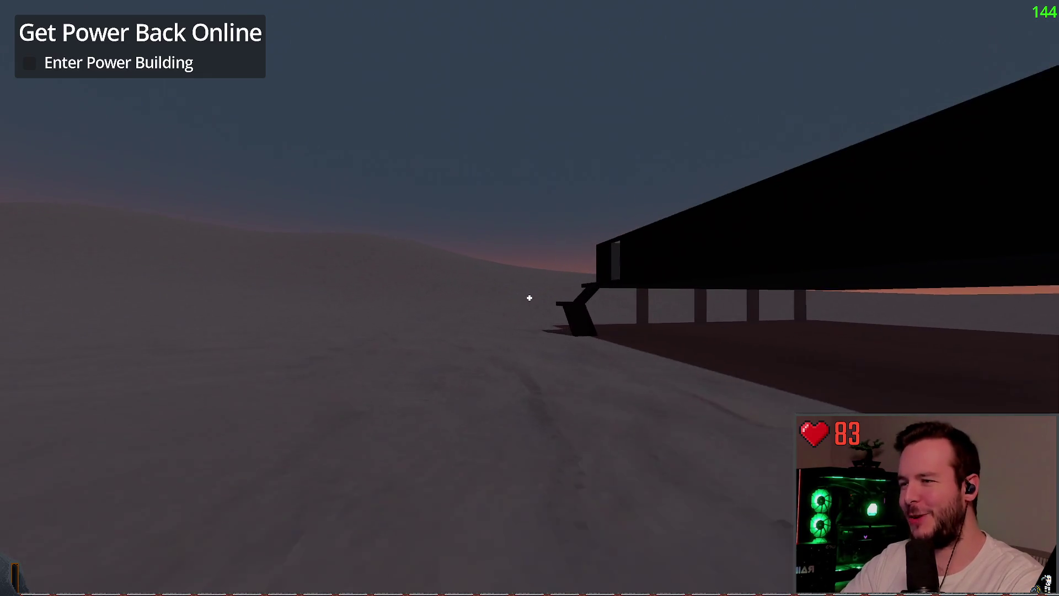
# - Climb onto the platform and walk through the doorway into the power building
pyautogui.press('w')
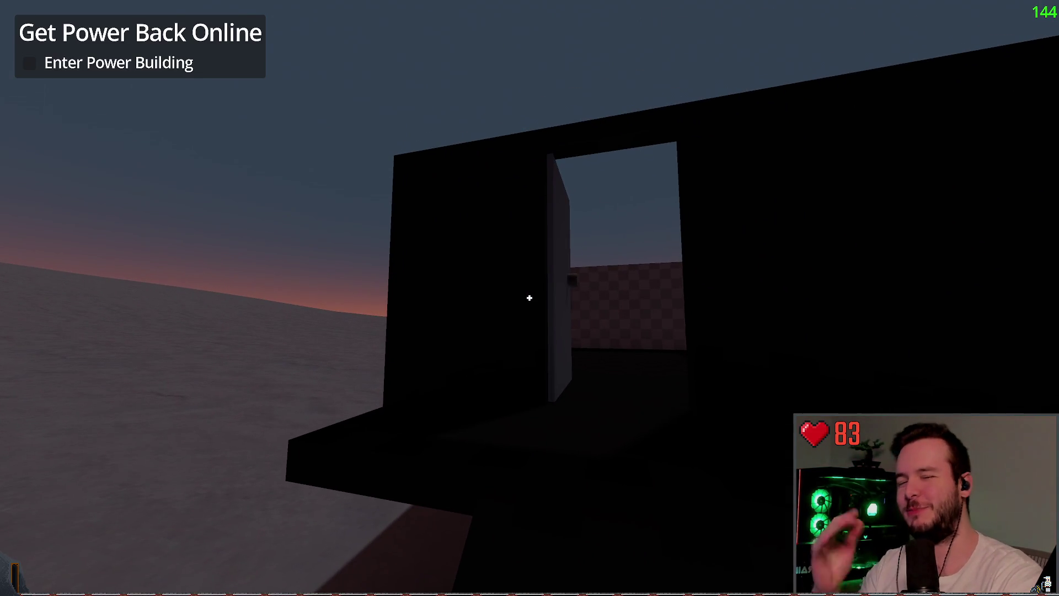
pyautogui.press('w')
pyautogui.press('w')
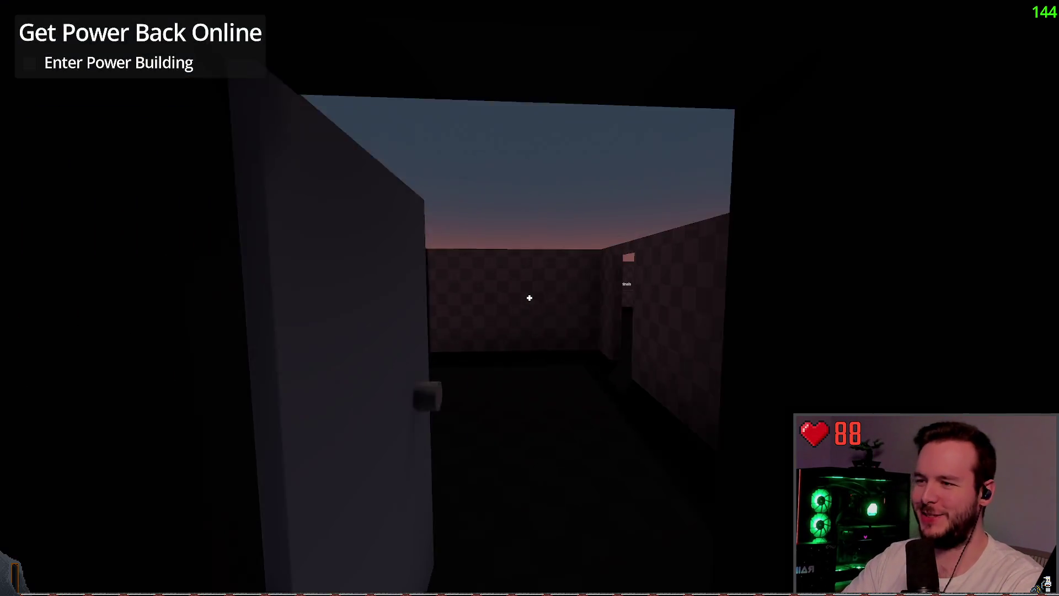
pyautogui.press('w')
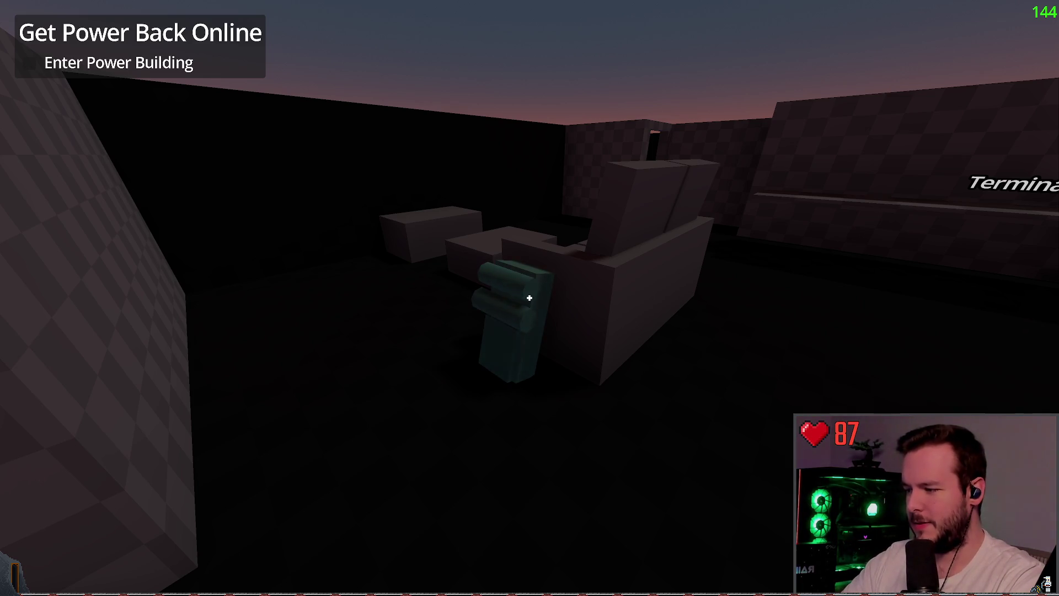
# - Light up the teal machine with the flashlight, then Dev Quit back to the editor
pyautogui.press('w')
pyautogui.press('f')
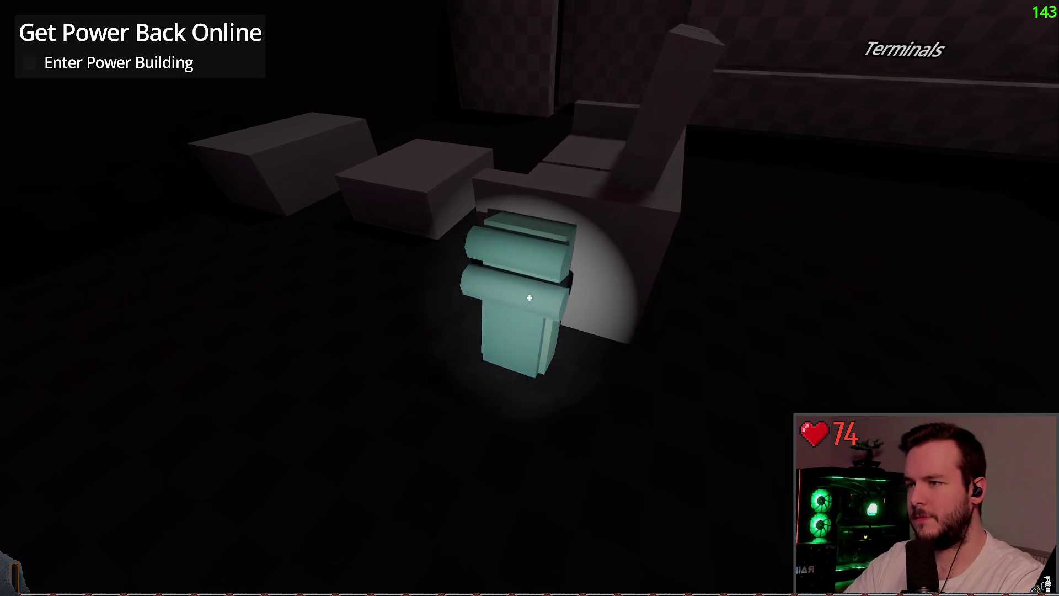
pyautogui.press('Escape')
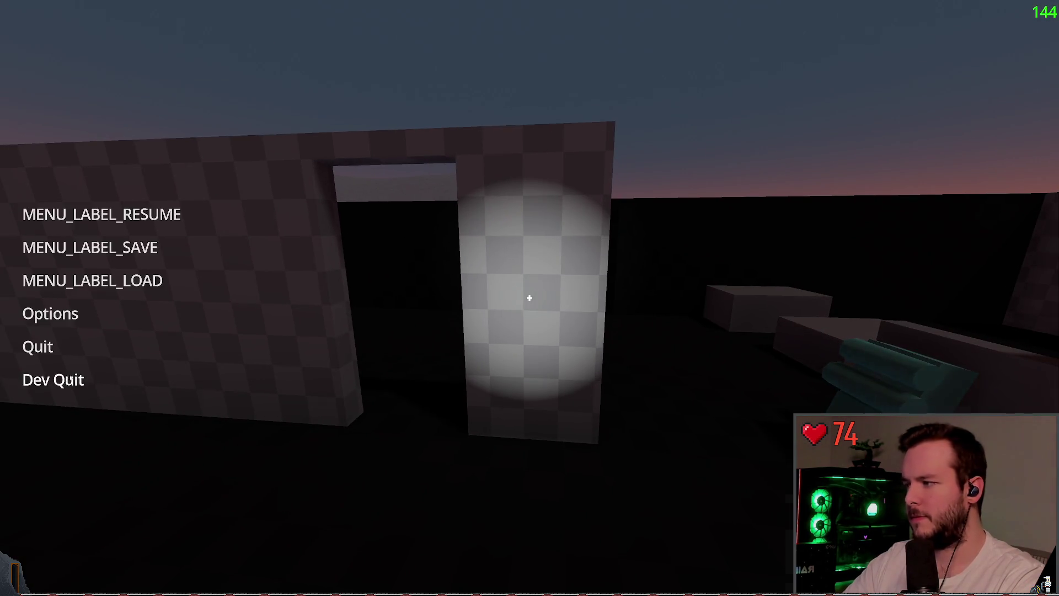
pyautogui.click(53, 380)
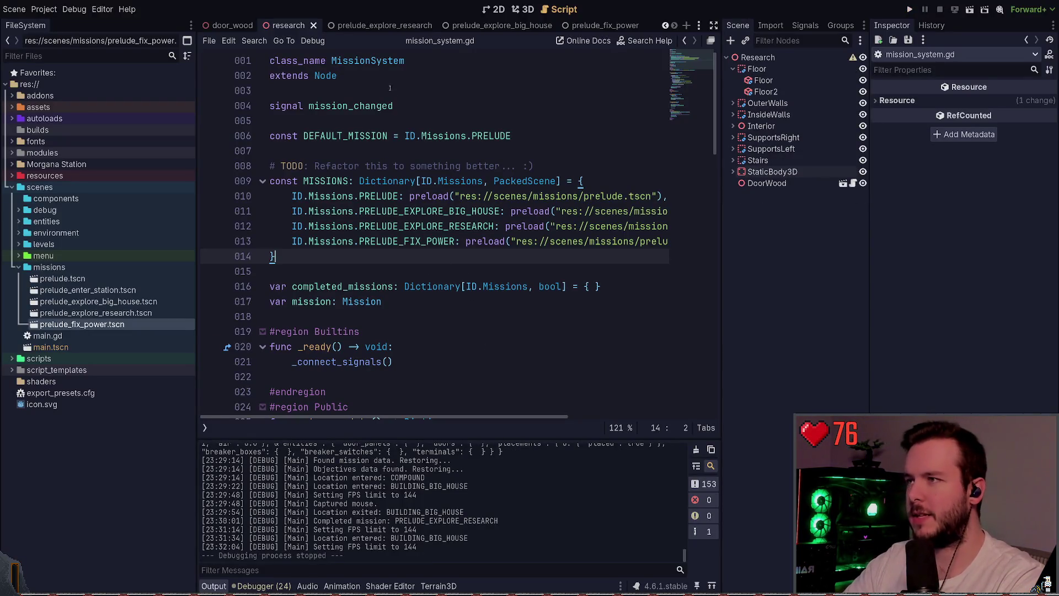
# - Close the prelude_explore_big_house, prelude_explore_research and prelude_fix_power scene tabs
pyautogui.click(386, 25)
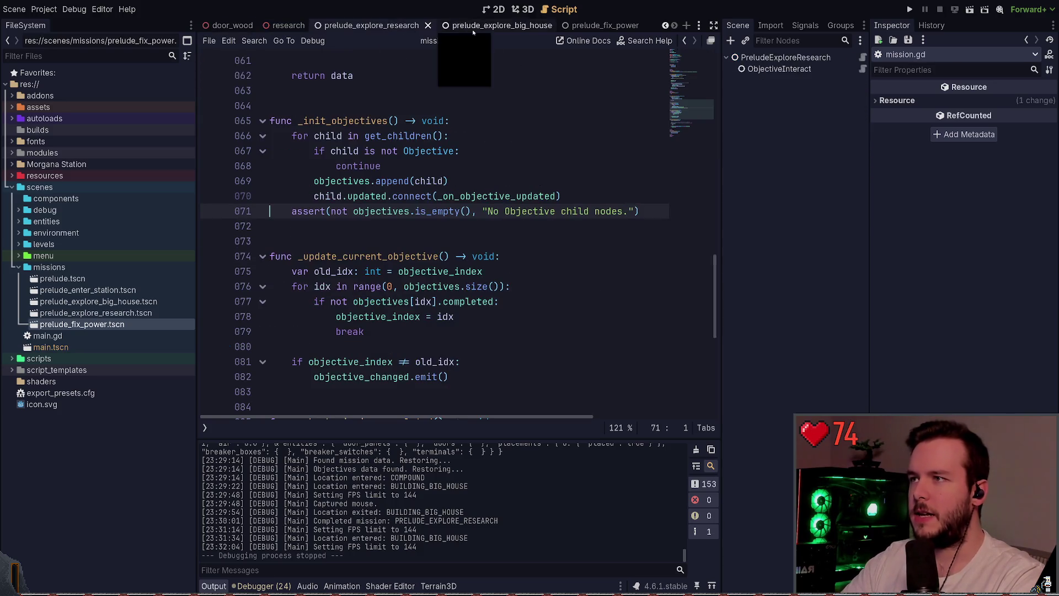
pyautogui.click(488, 25)
pyautogui.click(407, 23)
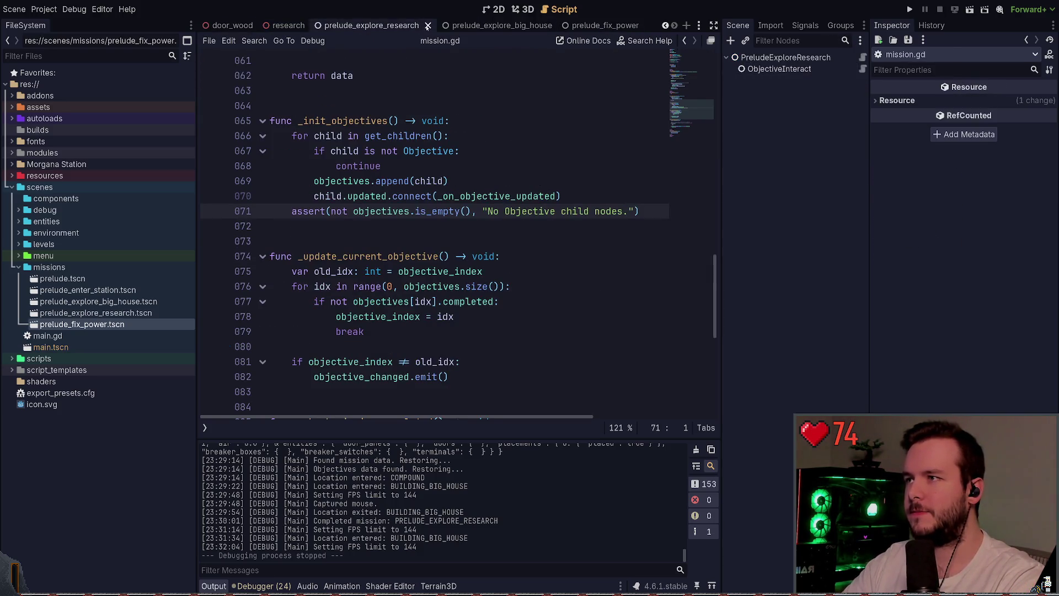
pyautogui.click(548, 25)
pyautogui.click(552, 25)
pyautogui.click(578, 26)
pyautogui.click(552, 26)
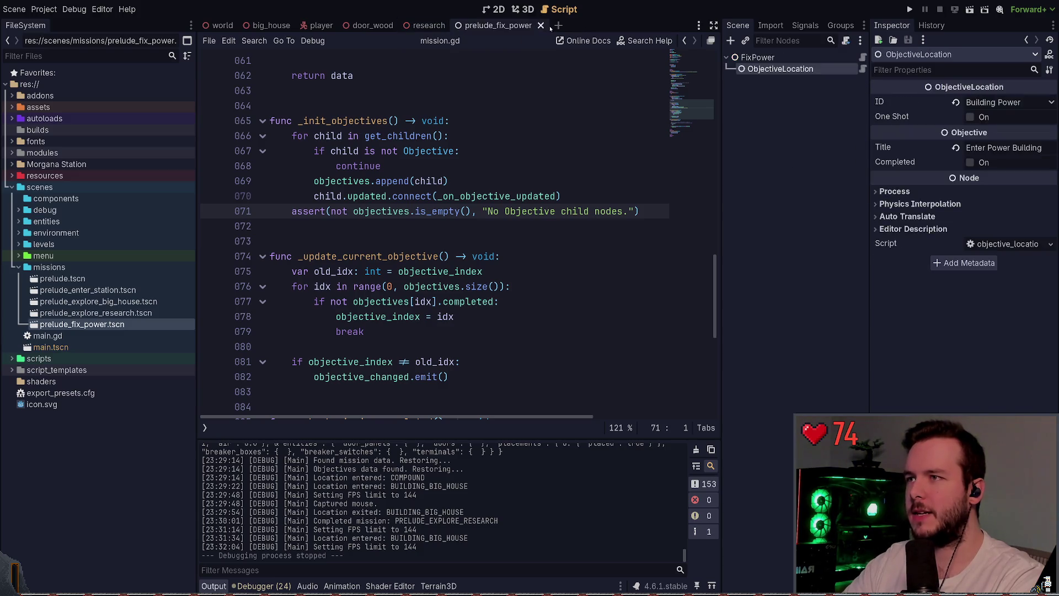
# - Show the power scene in the 3D workspace and orbit down near the pillars
pyautogui.click(524, 11)
pyautogui.moveTo(547, 151); pyautogui.dragTo(486, 160)
pyautogui.moveTo(604, 175); pyautogui.dragTo(650, 221)
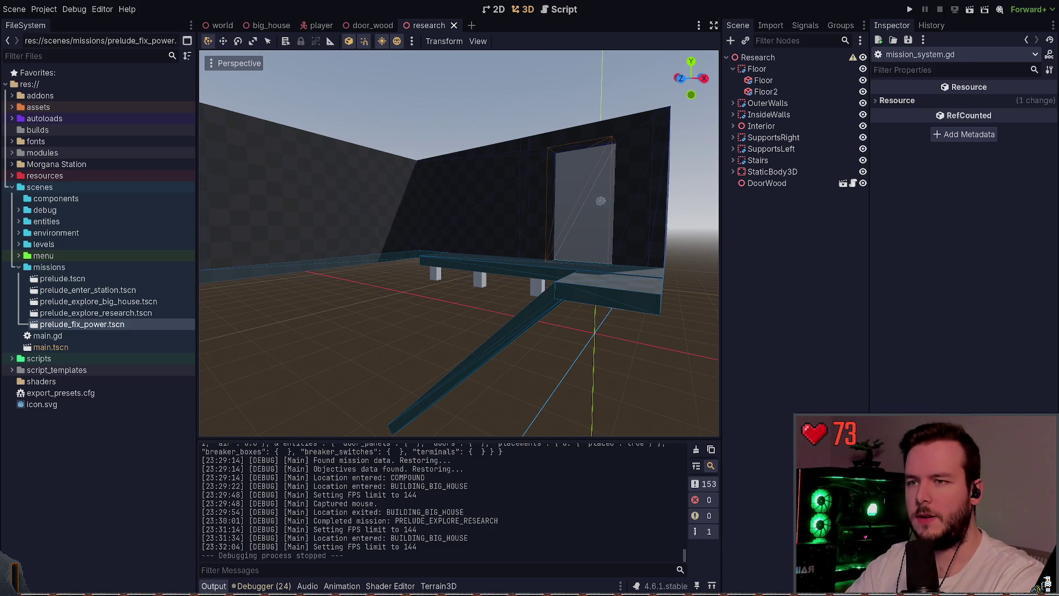
pyautogui.moveTo(459, 243); pyautogui.dragTo(475, 248)
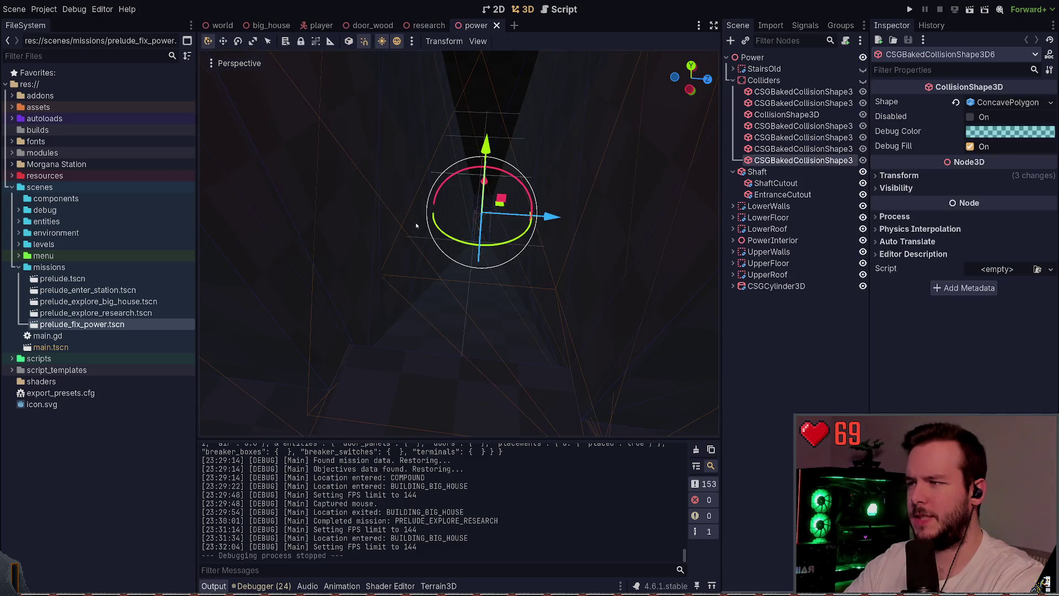
# - Deselect the collision shape and collapse the Colliders and Shaft branches in the scene tree
pyautogui.scroll(-5, 444, 219)
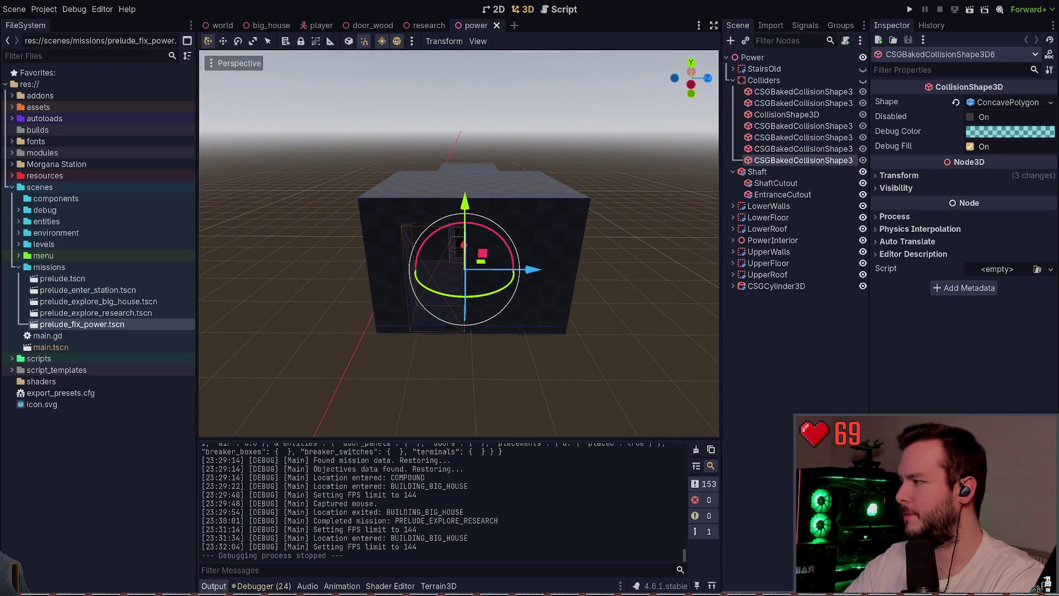
pyautogui.scroll(3, 443, 115)
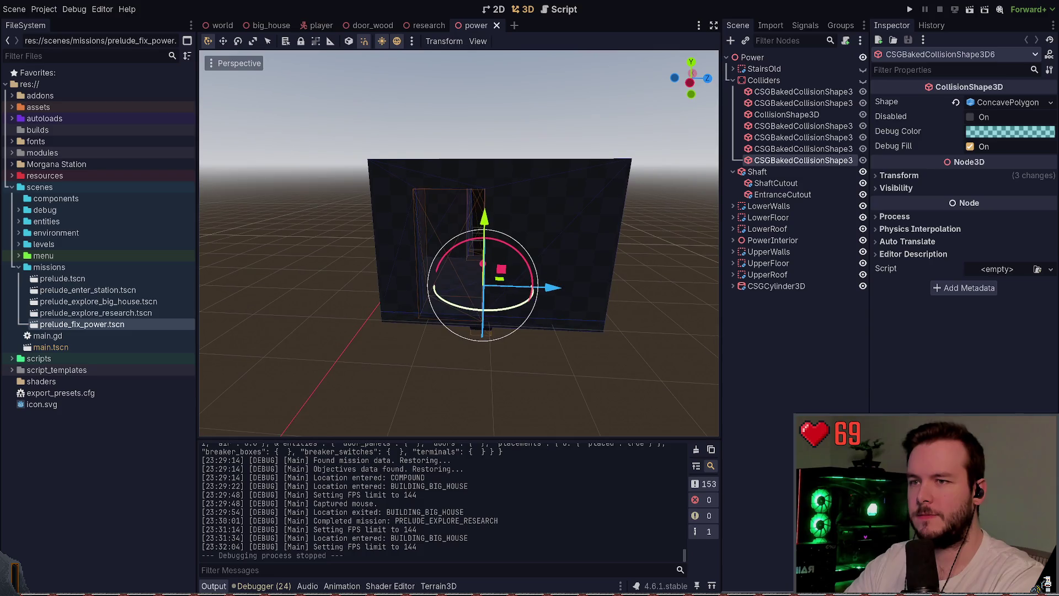
pyautogui.click(443, 115)
pyautogui.click(733, 171)
pyautogui.click(734, 80)
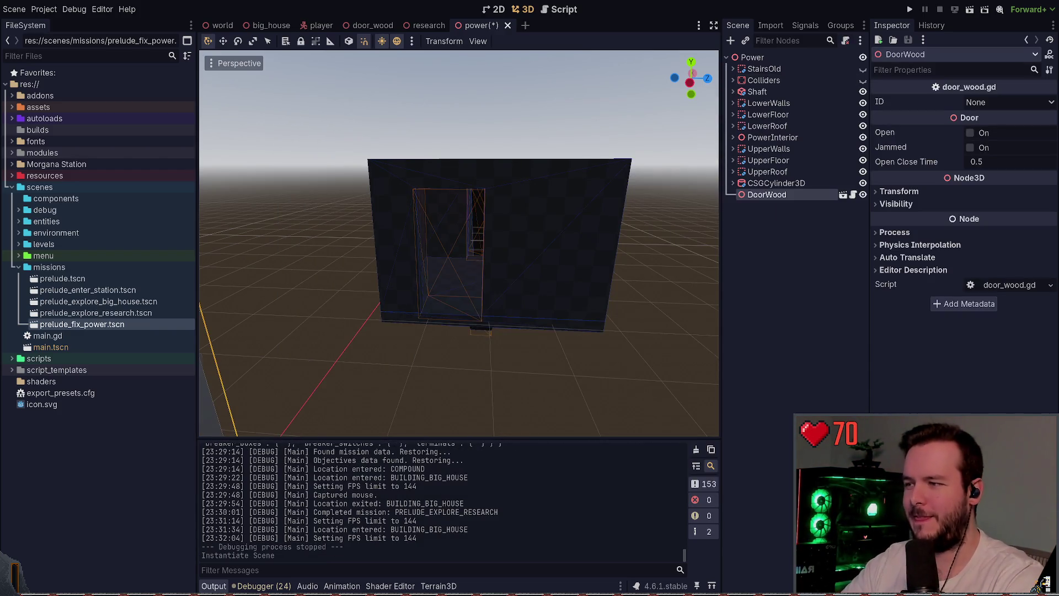
# - Place a door_wood.tscn instance, rotate it 75 degrees, raise it into the doorway, and save
pyautogui.moveTo(331, 309)
pyautogui.mouseDown()
pyautogui.moveTo(395, 371)
pyautogui.moveTo(533, 309)
pyautogui.mouseUp()
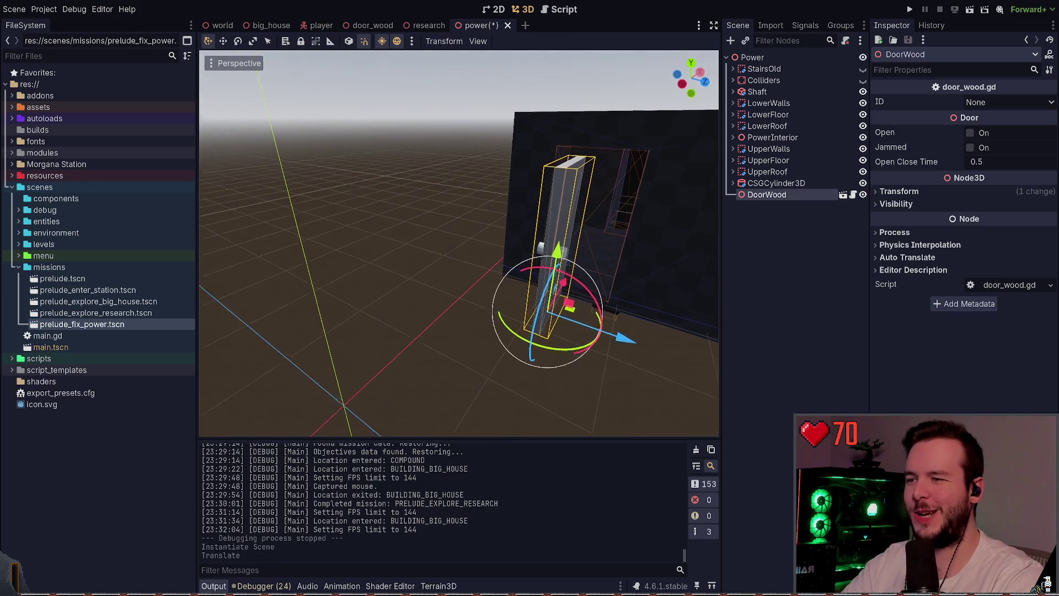
pyautogui.scroll(2, 459, 242)
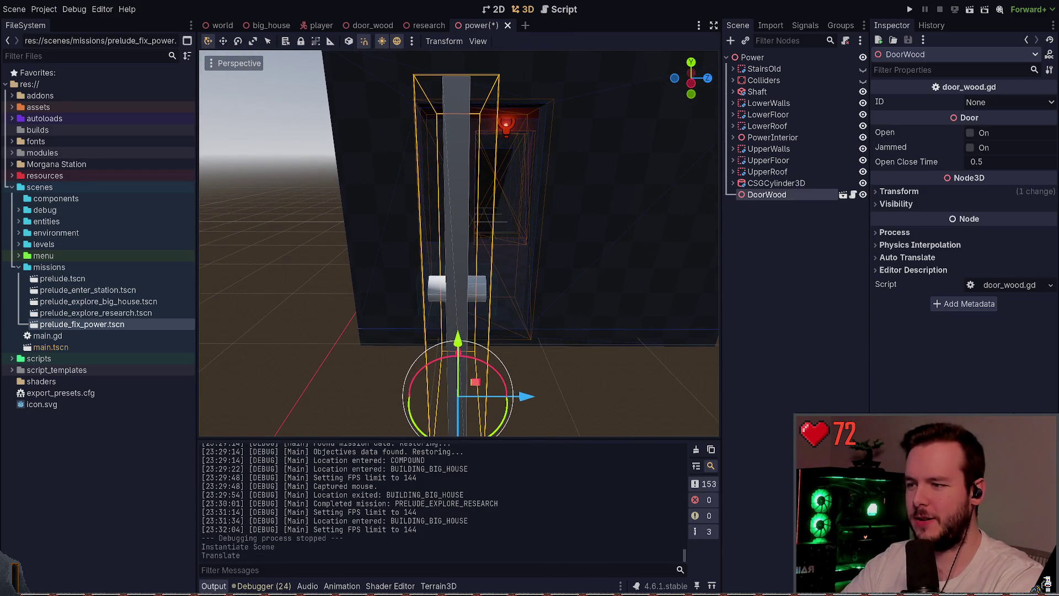
pyautogui.press('e')
pyautogui.moveTo(499, 411)
pyautogui.mouseDown()
pyautogui.moveTo(494, 380)
pyautogui.moveTo(473, 366)
pyautogui.moveTo(496, 375)
pyautogui.moveTo(574, 334)
pyautogui.moveTo(556, 283)
pyautogui.moveTo(523, 293)
pyautogui.mouseUp()
pyautogui.press('w')
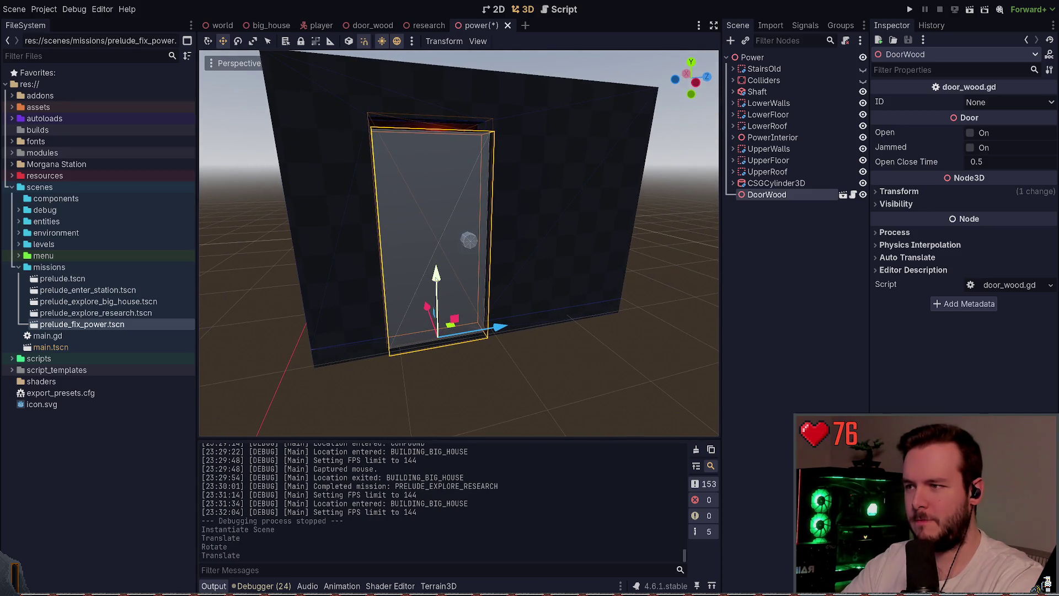
pyautogui.moveTo(436, 273); pyautogui.dragTo(436, 248)
pyautogui.hotkey('ctrl', 's')
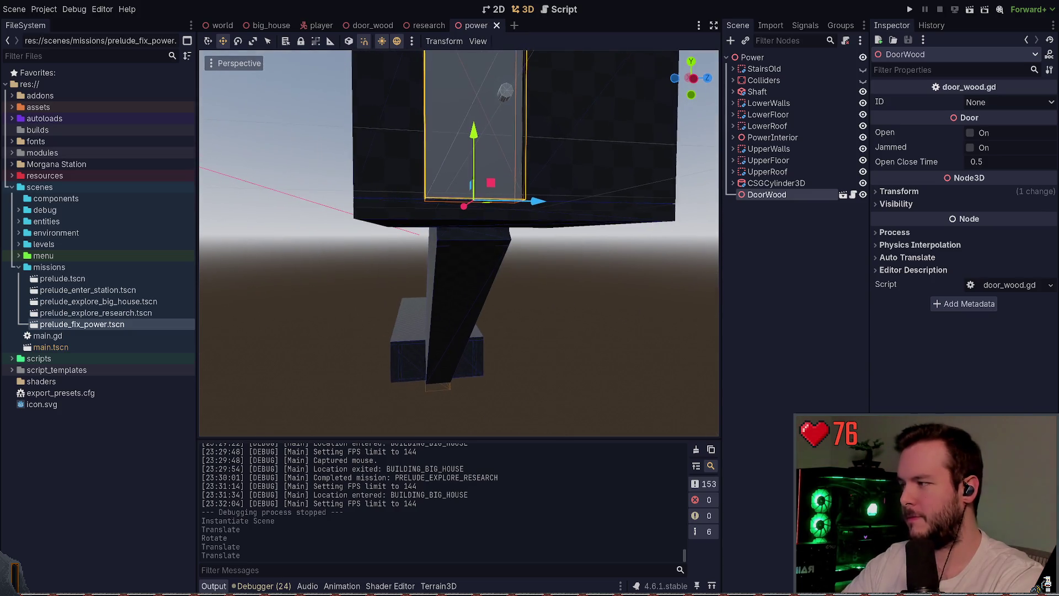
# - Set the DoorWood door's entity ID in the Inspector, save, and run the game
pyautogui.click(577, 331)
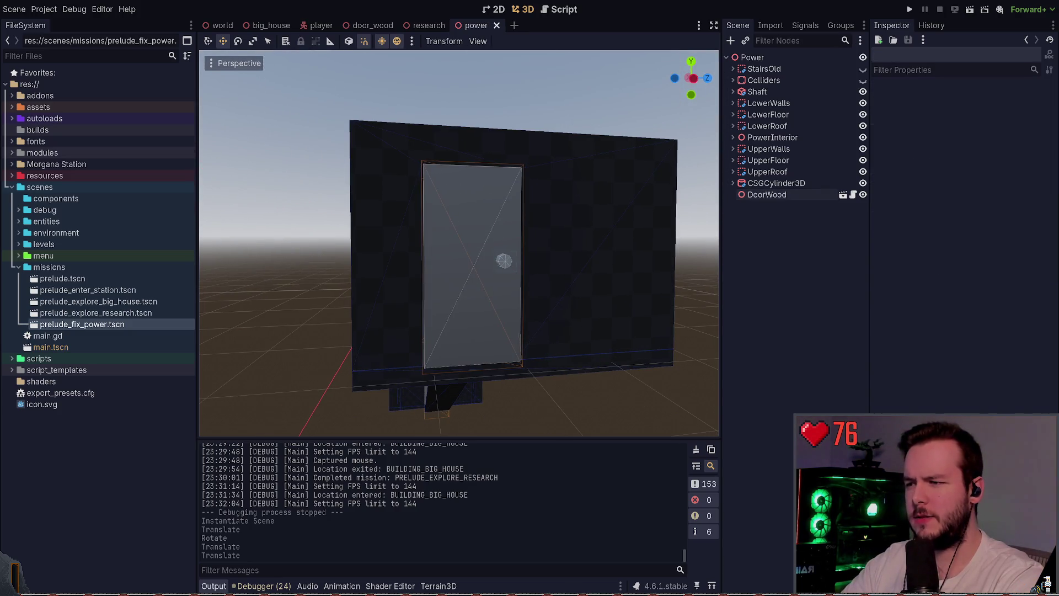
pyautogui.click(766, 195)
pyautogui.hotkey('ctrl', 's')
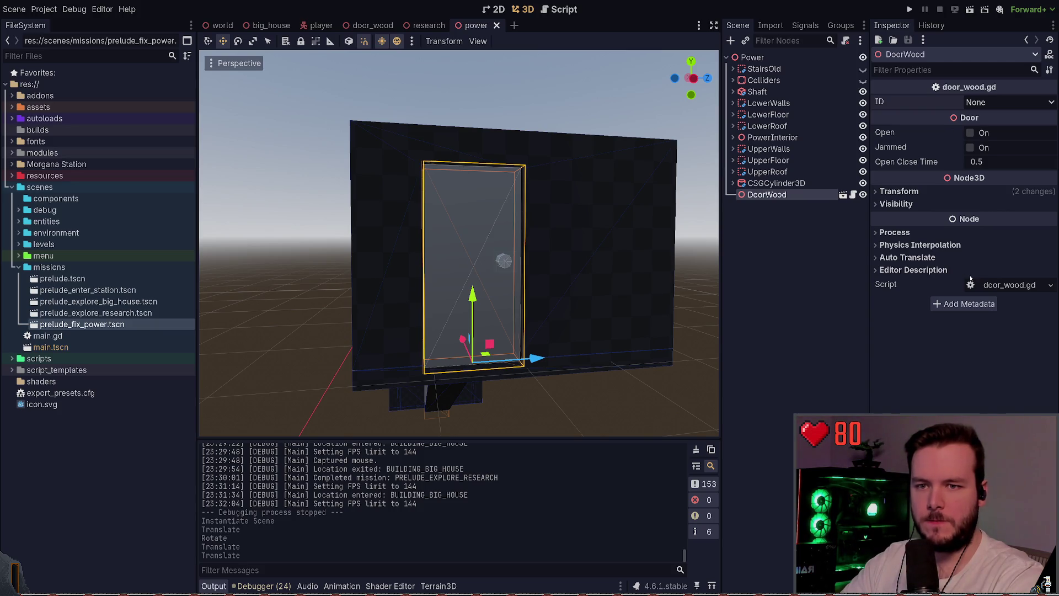
pyautogui.click(771, 348)
pyautogui.hotkey('ctrl', 's')
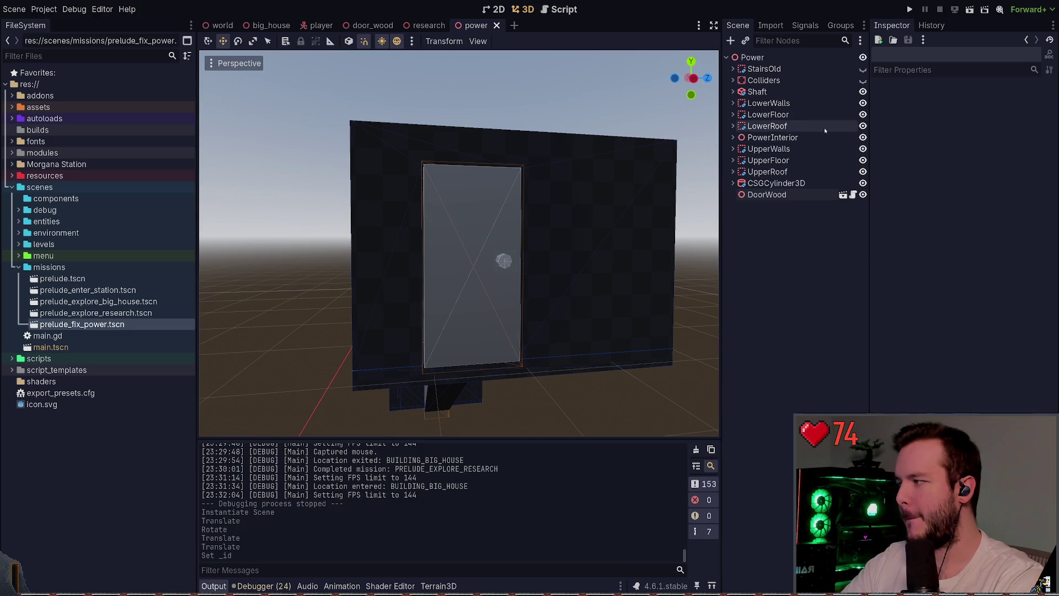
pyautogui.press('F5')
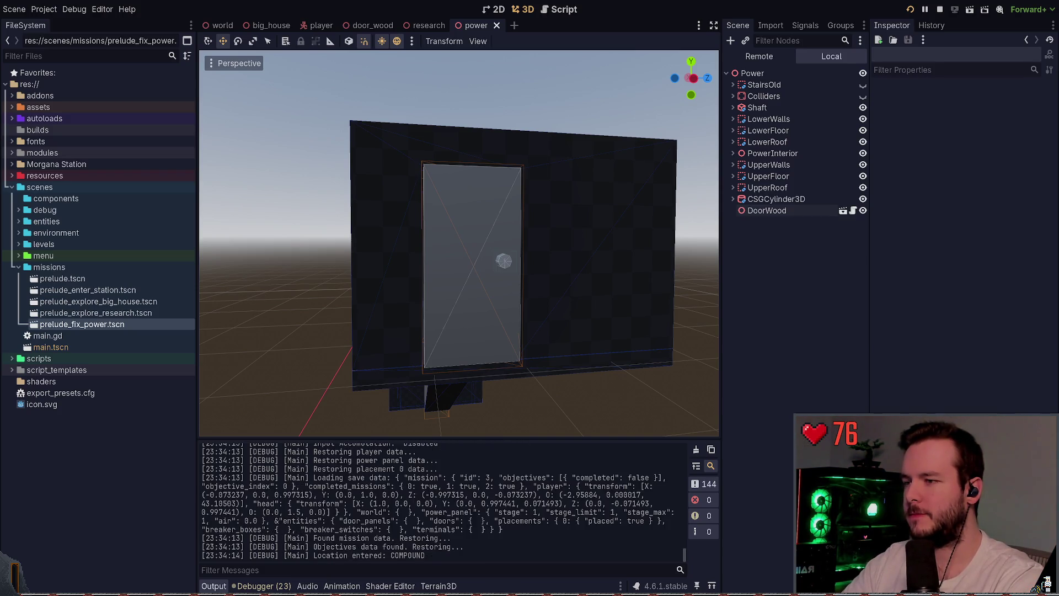
# - Walk out to the power building, open its door, and go inside
pyautogui.press('Escape')
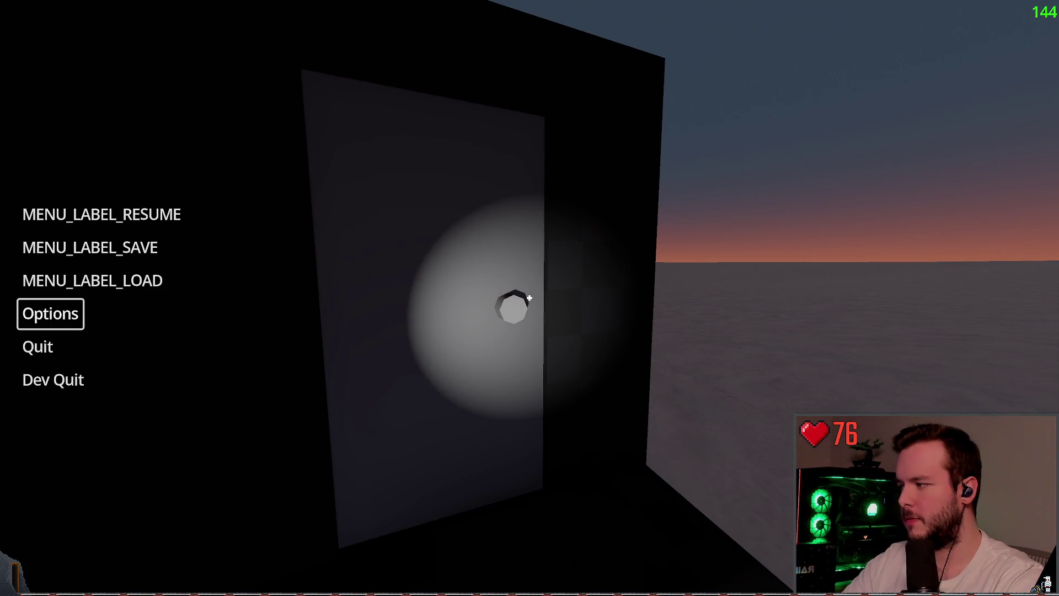
pyautogui.press('Escape')
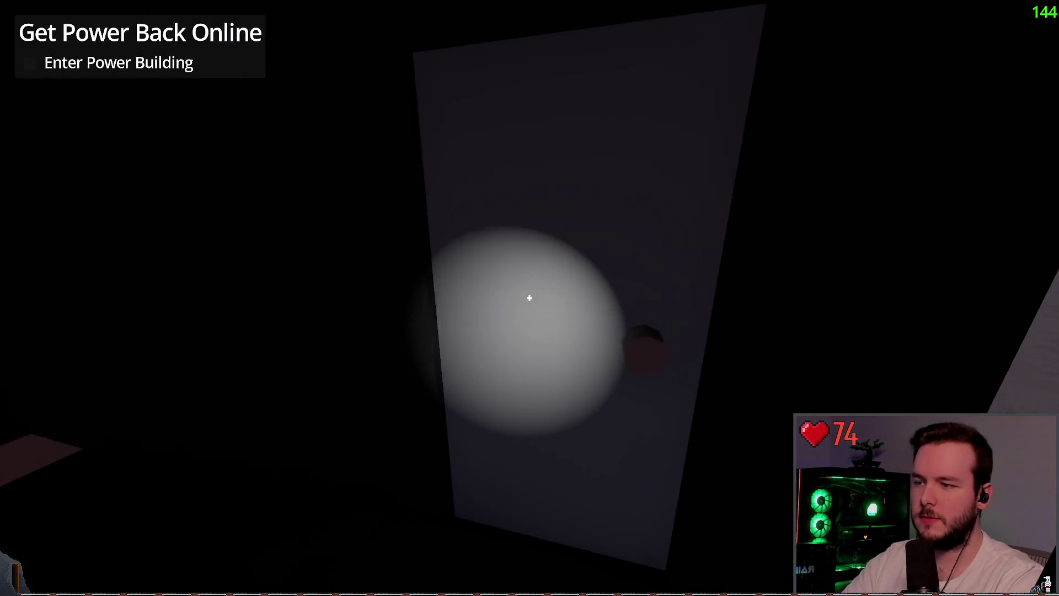
pyautogui.press('w')
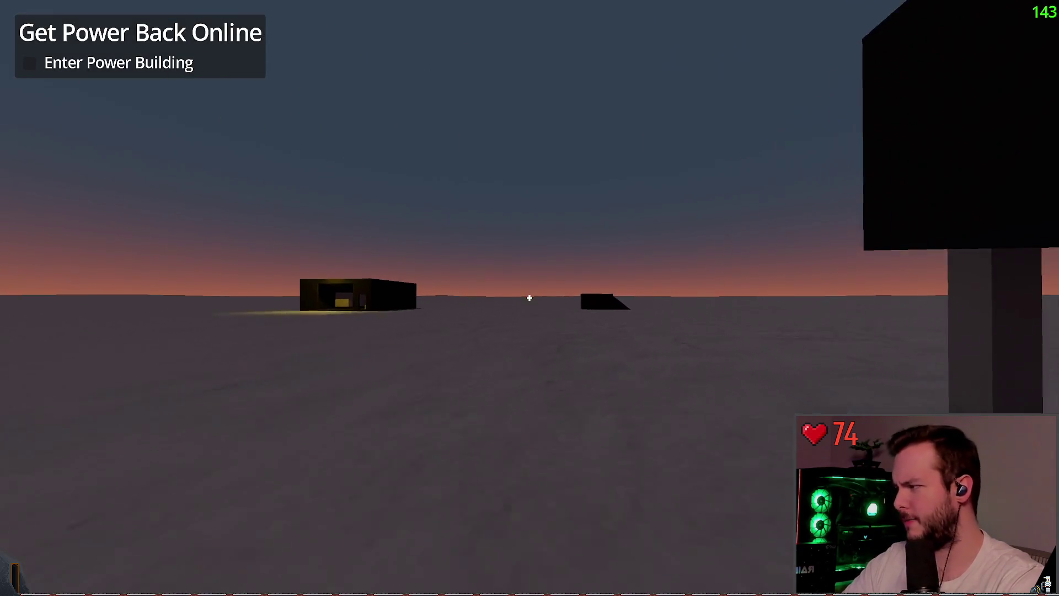
pyautogui.press('w')
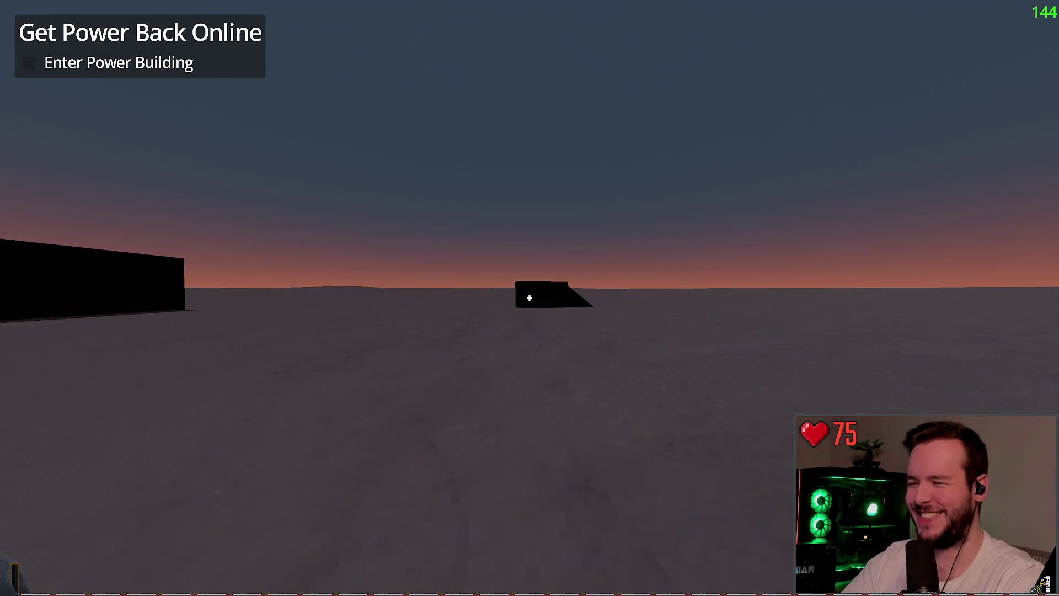
pyautogui.press('w')
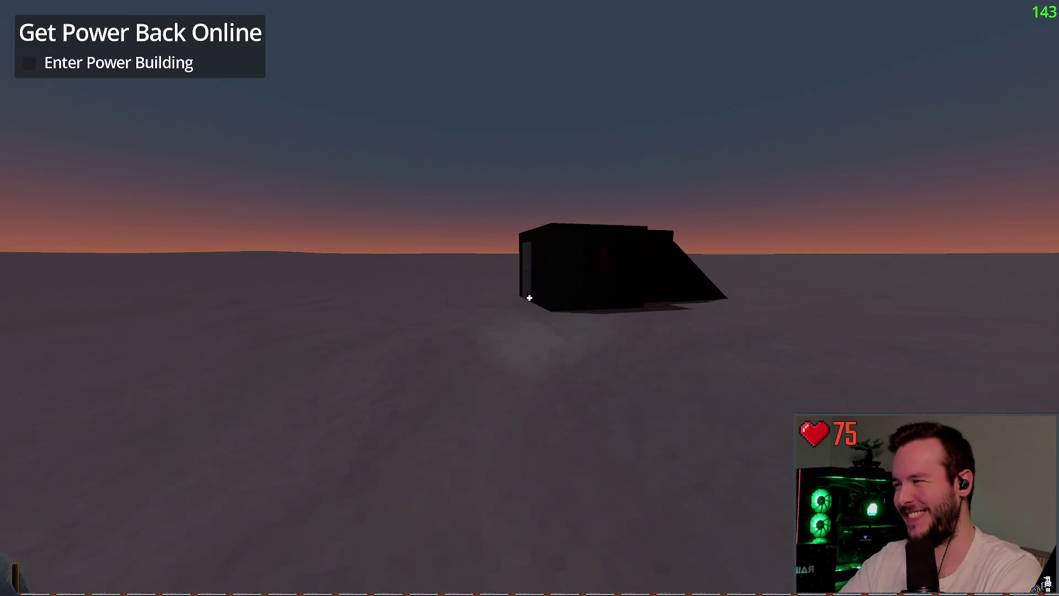
pyautogui.press('w')
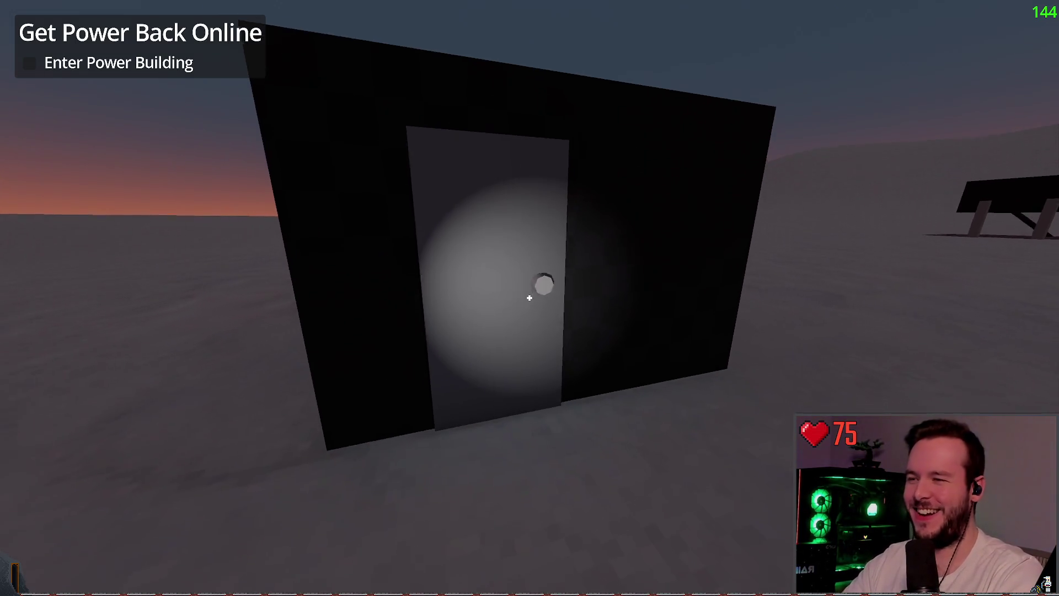
pyautogui.press('e')
pyautogui.press('w')
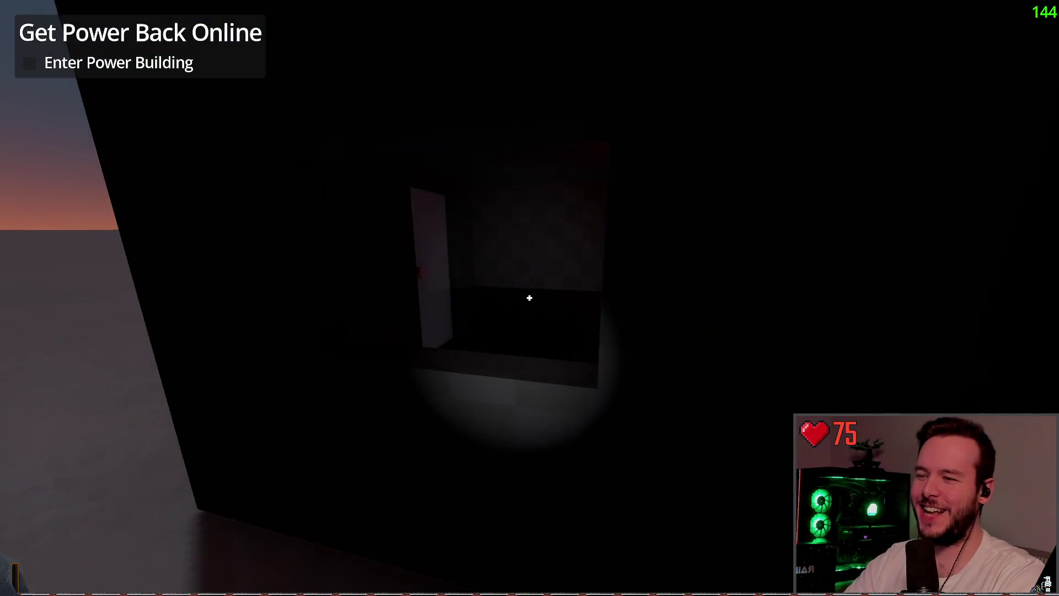
pyautogui.press('w')
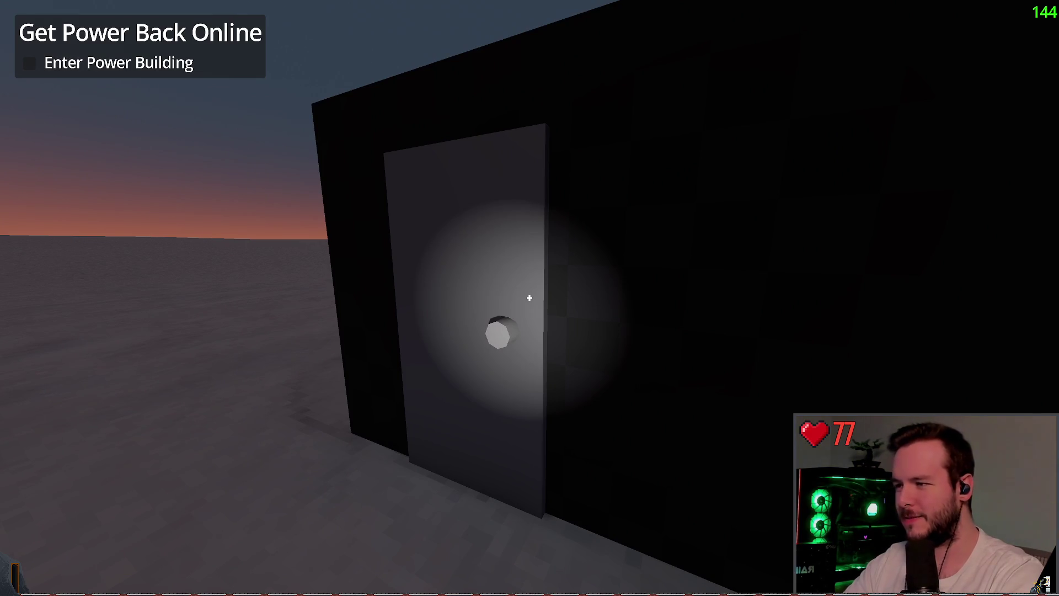
# - Quit to the editor, select the DoorWood door, and relaunch the game
pyautogui.press('F8')
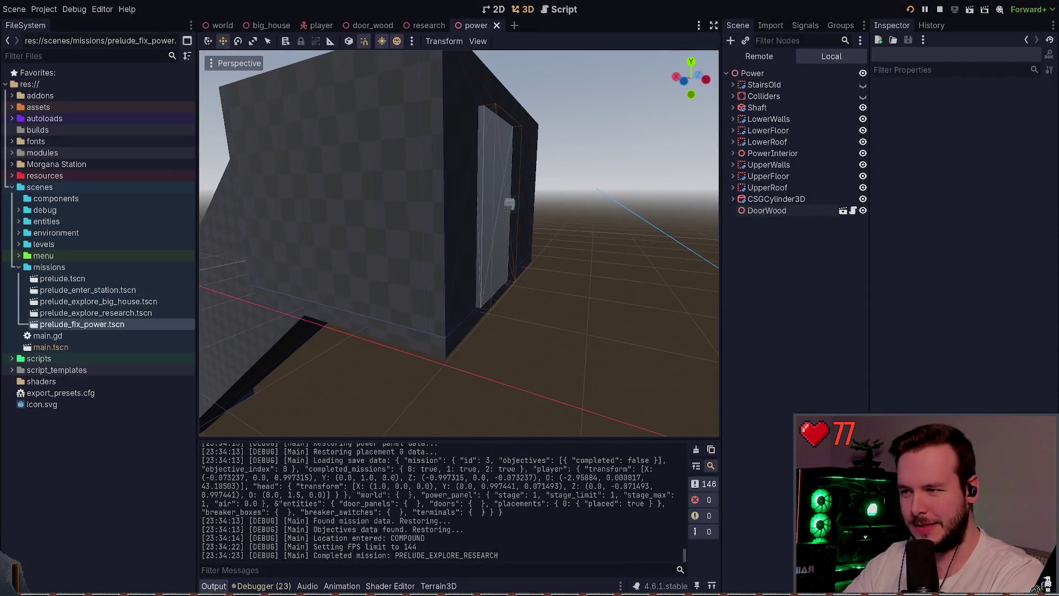
pyautogui.click(767, 210)
pyautogui.moveTo(434, 282); pyautogui.dragTo(434, 283)
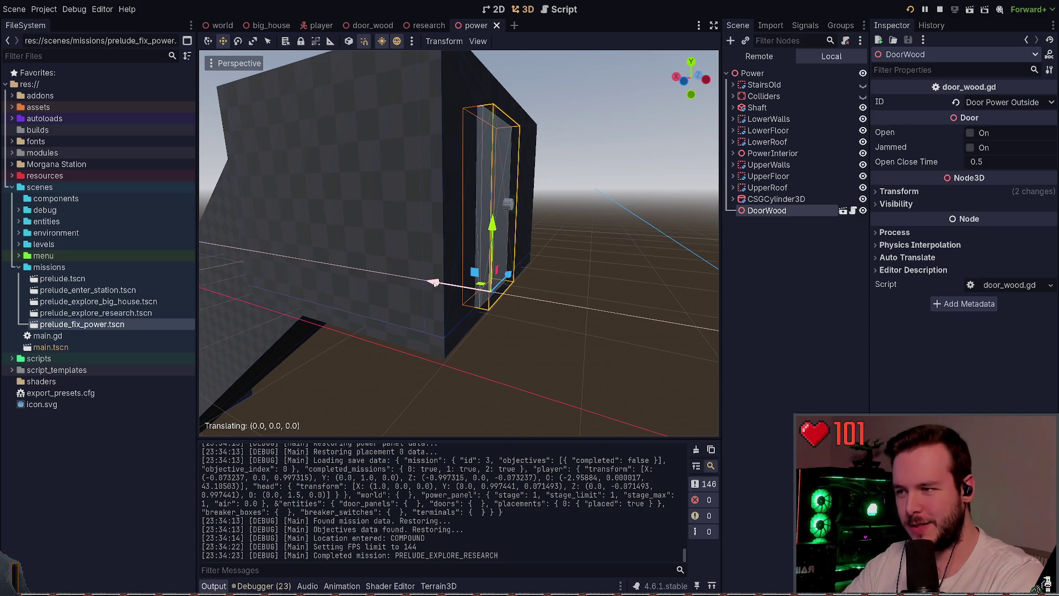
pyautogui.press('F5')
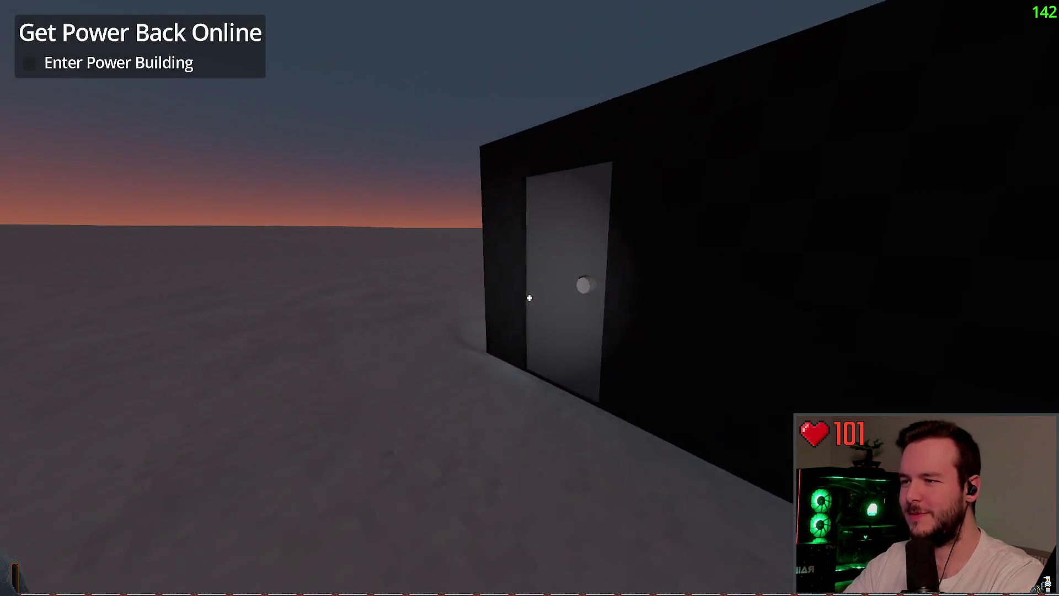
# - With the flashlight on, open the power building's wooden door in-game, then stop the test run
pyautogui.press('f')
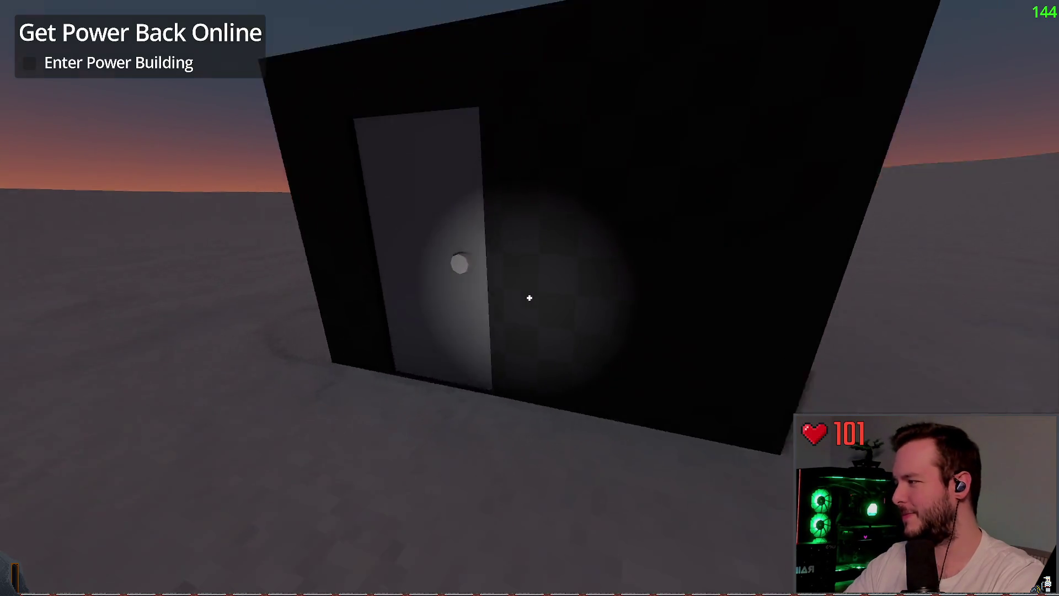
pyautogui.press('w')
pyautogui.press('e')
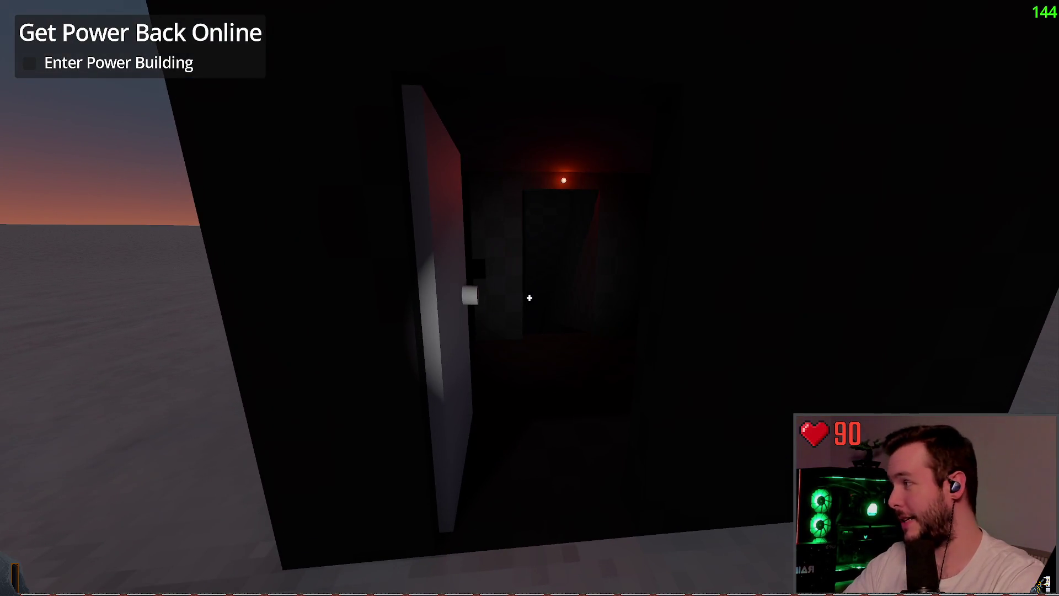
pyautogui.press('s')
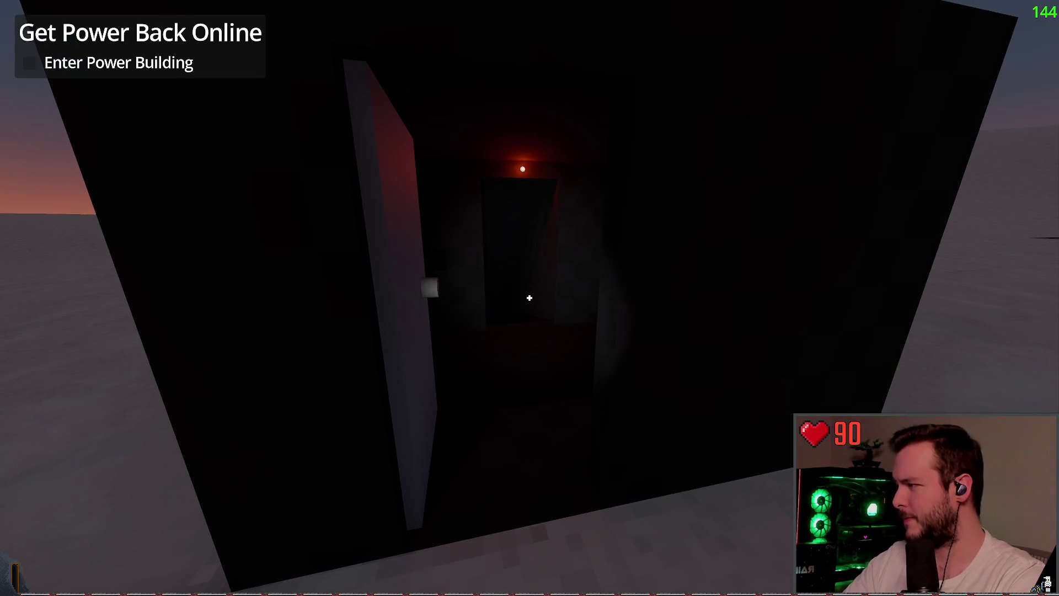
pyautogui.press('w')
pyautogui.press('w')
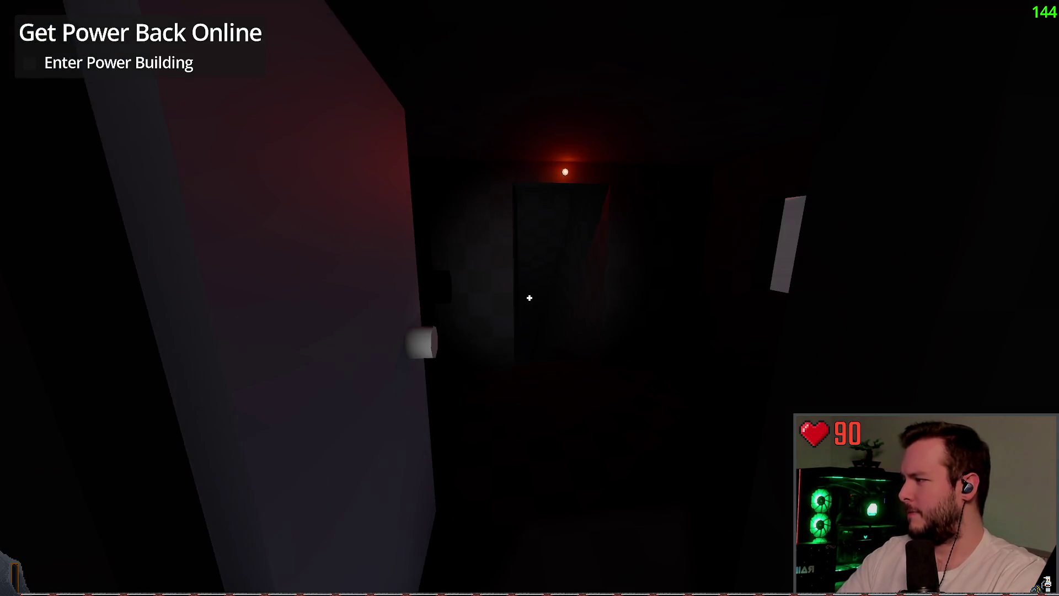
pyautogui.press('s')
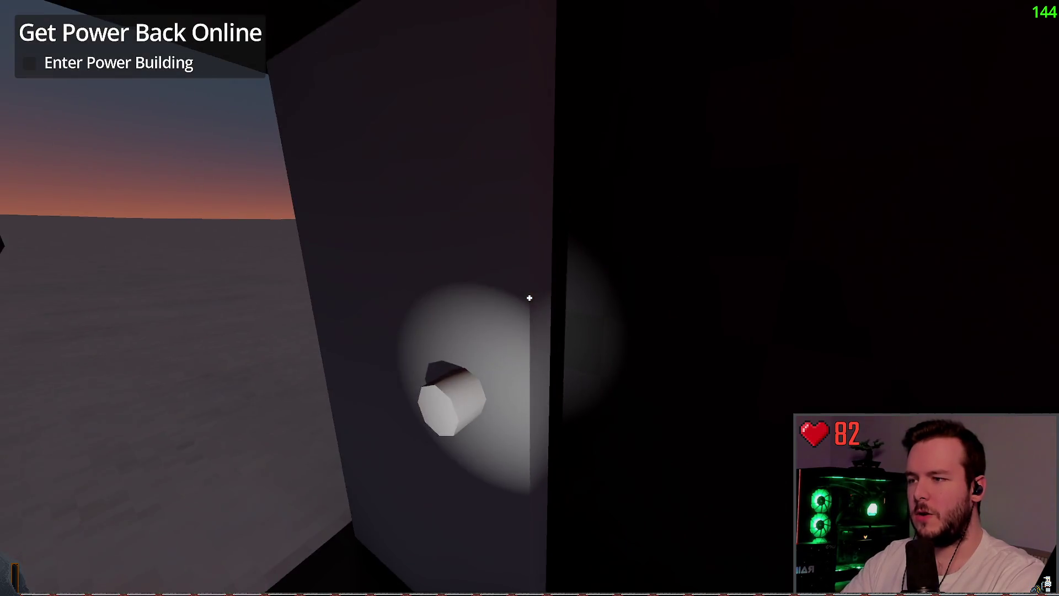
pyautogui.click(529, 298)
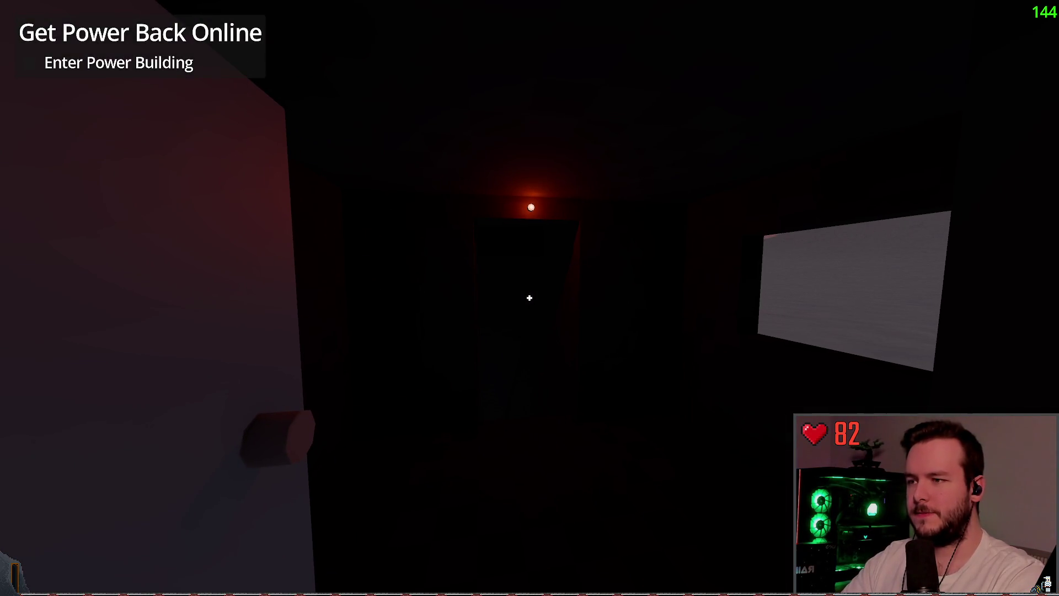
pyautogui.press('F8')
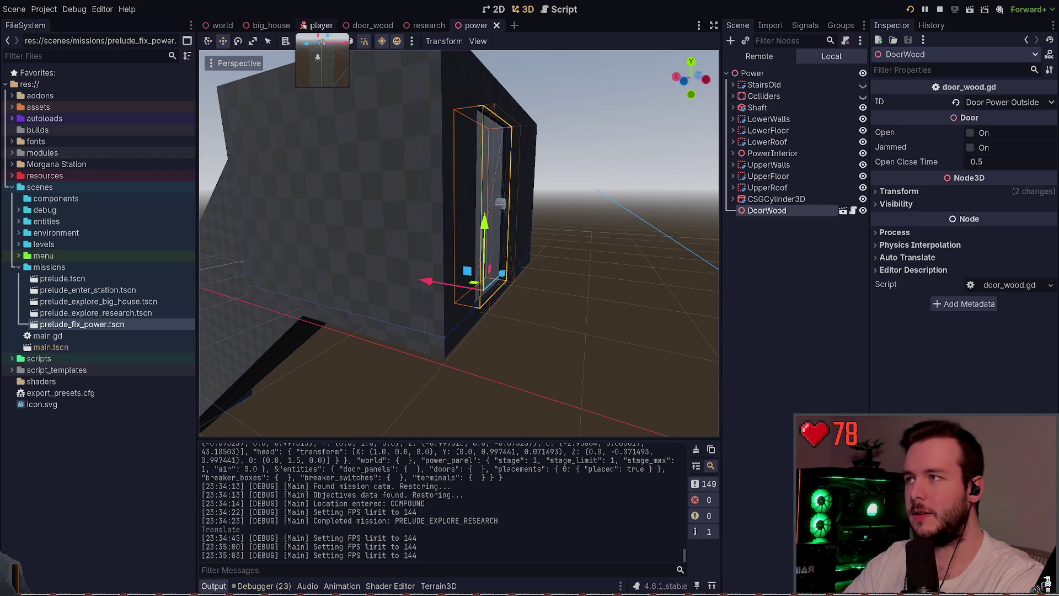
# - Hide DirectionalLight3D in the world scene and run the game again
pyautogui.click(223, 25)
pyautogui.click(863, 96)
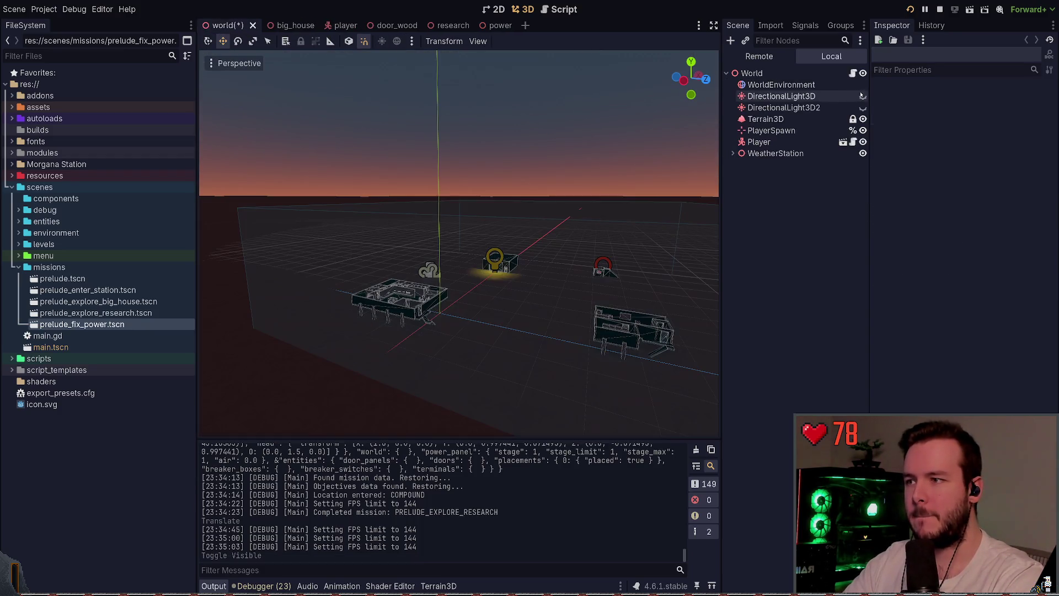
pyautogui.press('F5')
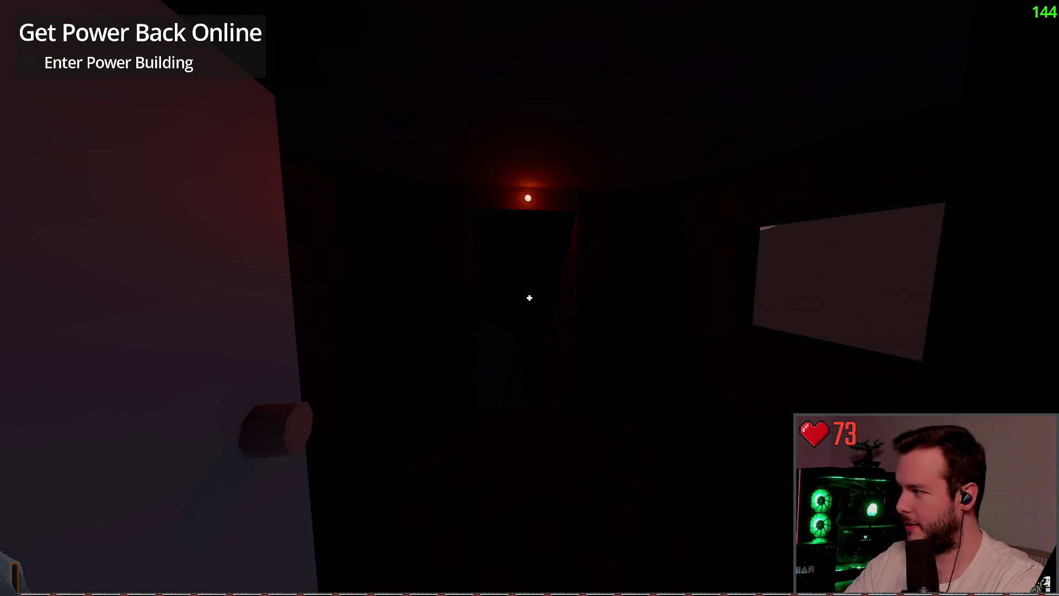
# - With the flashlight on, go through the red-lit door and down the server-rack corridor
pyautogui.press('f')
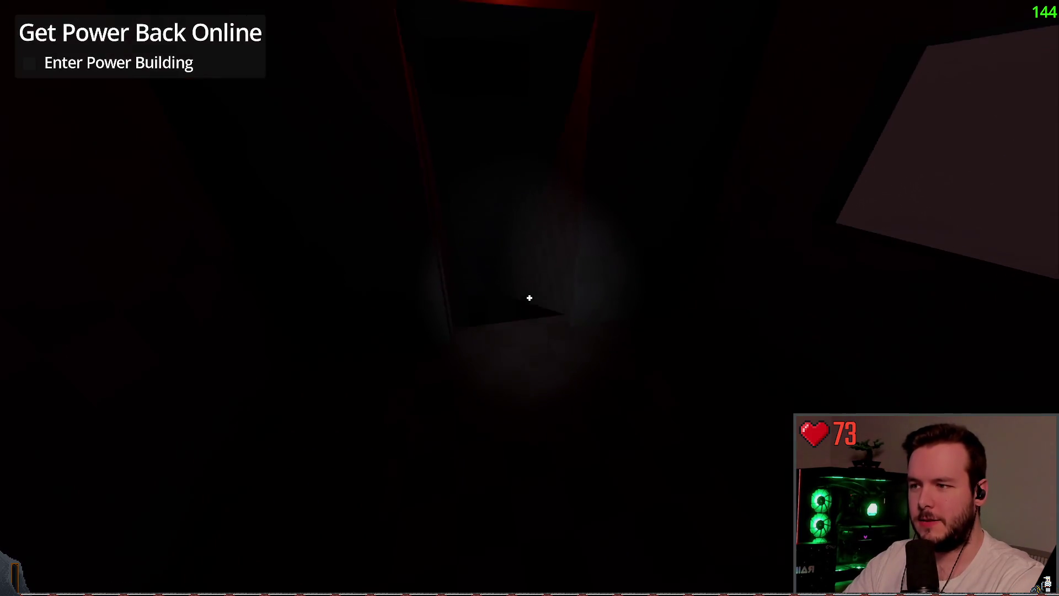
pyautogui.press('w')
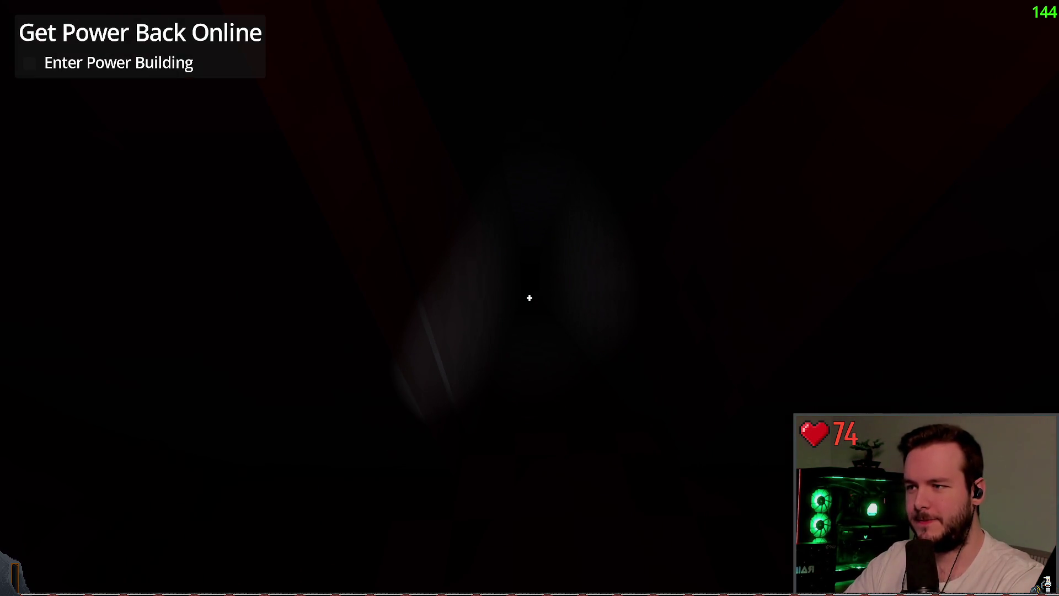
pyautogui.press('w')
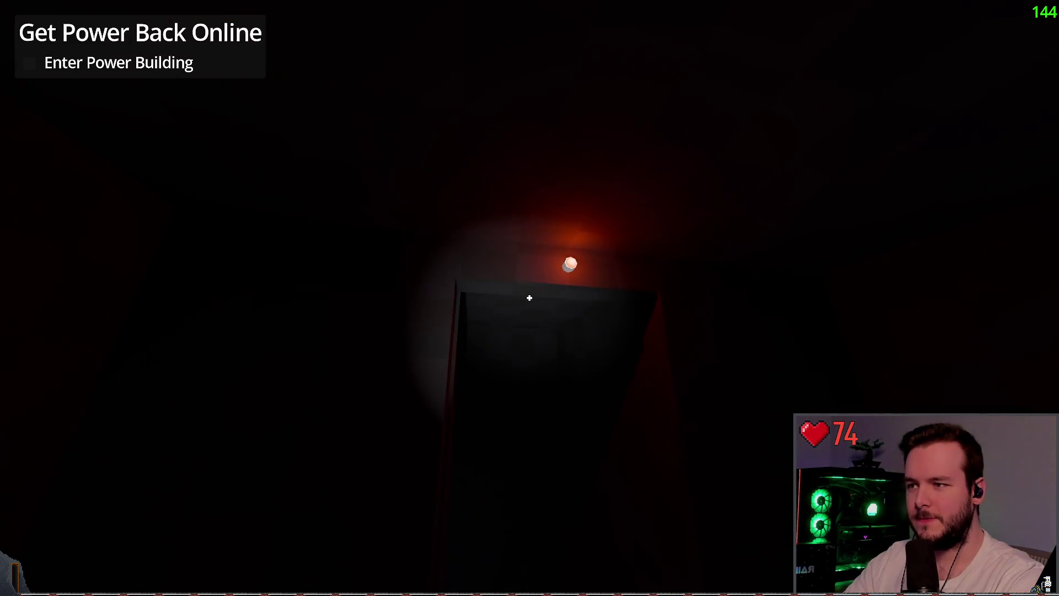
pyautogui.press('w')
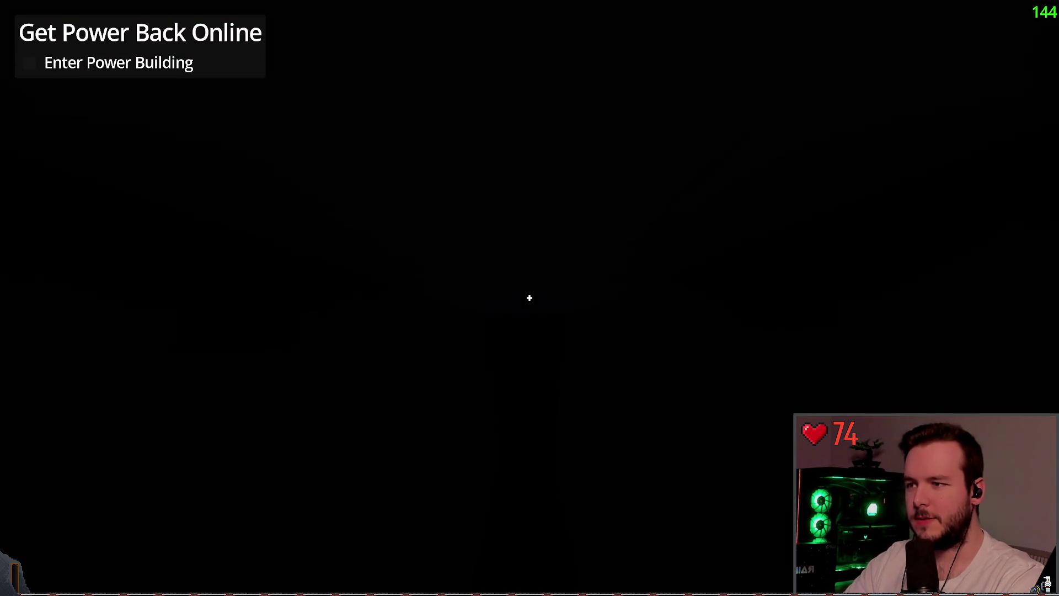
pyautogui.press('w')
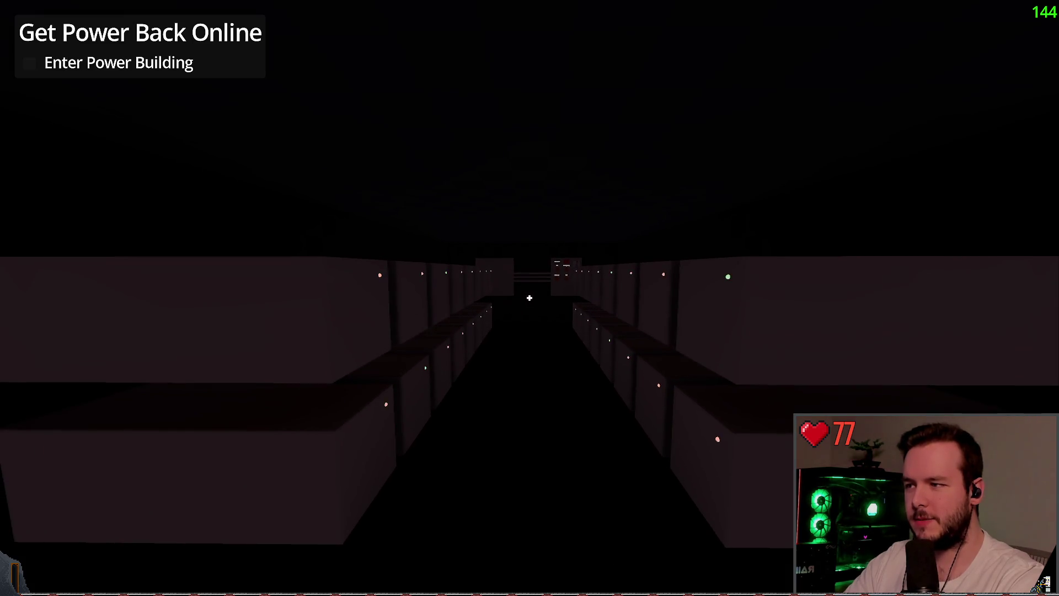
pyautogui.press('w')
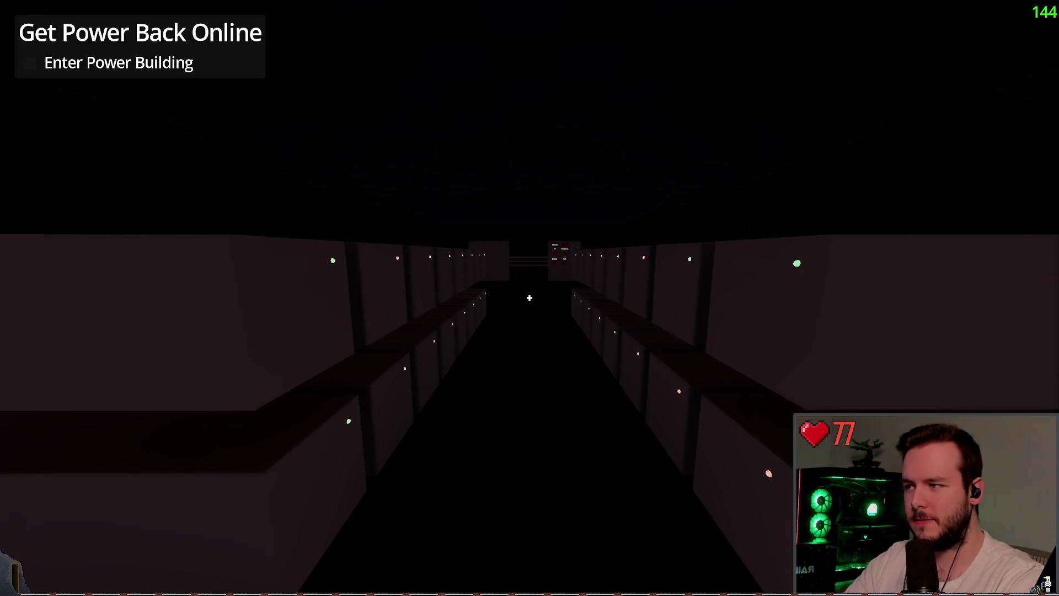
pyautogui.press('w')
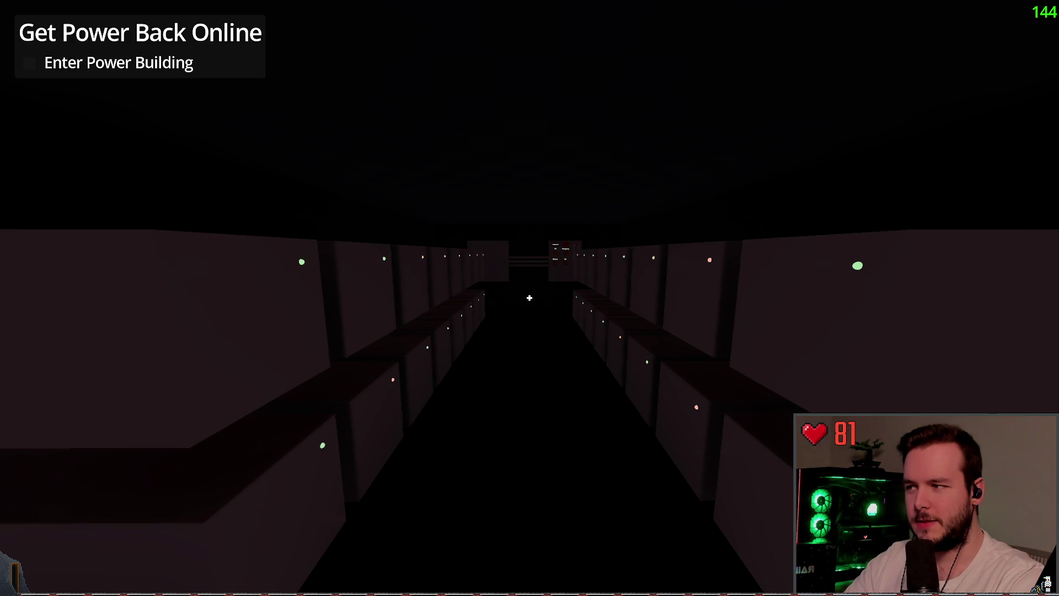
# - Walk to the emergency power panel, then Dev Quit and confirm to return to the editor
pyautogui.press('Escape')
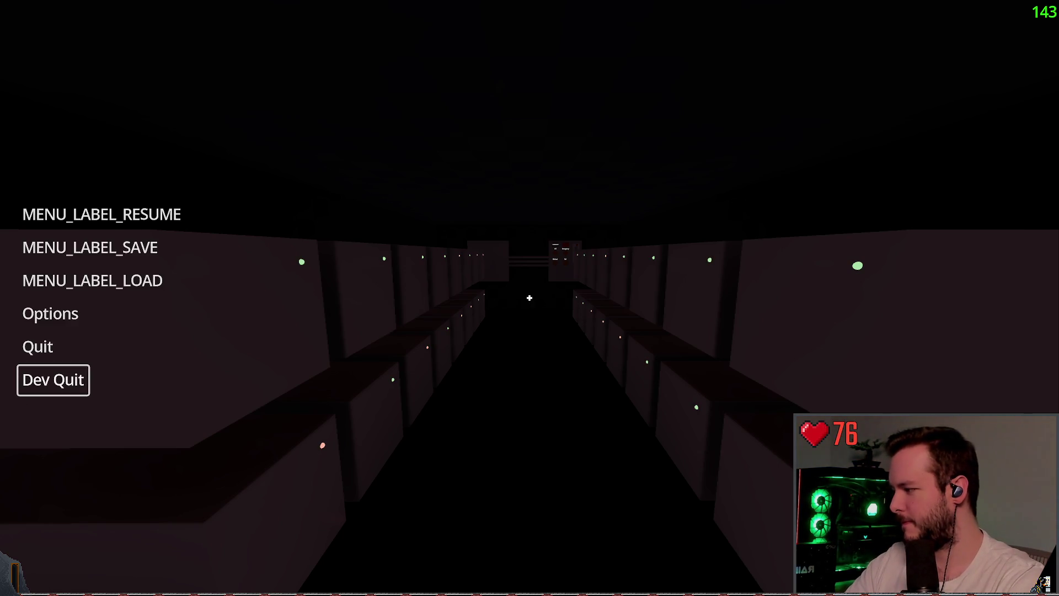
pyautogui.press('Escape')
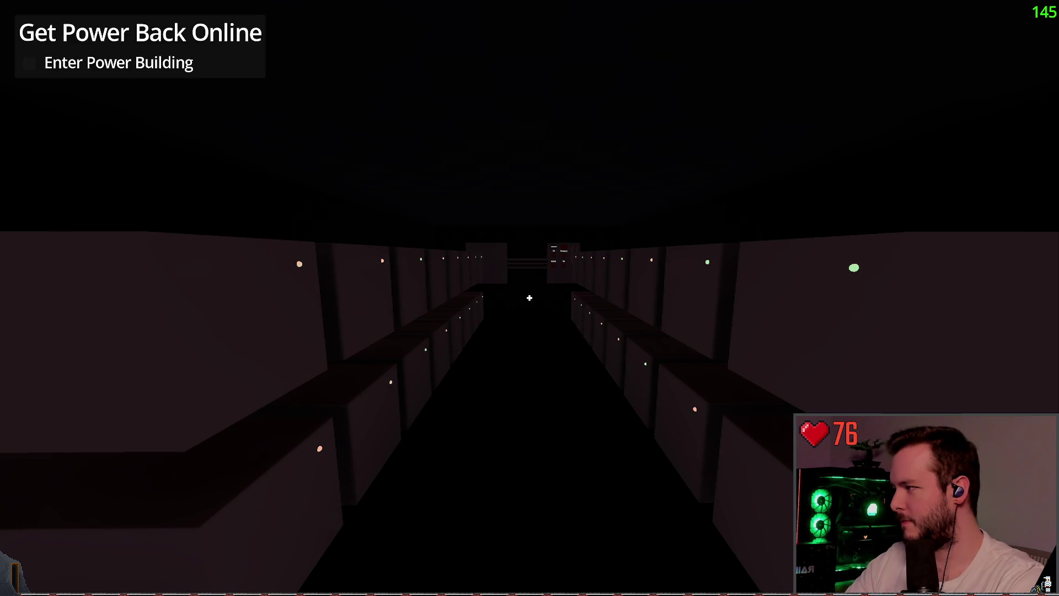
pyautogui.moveTo(529, 298)
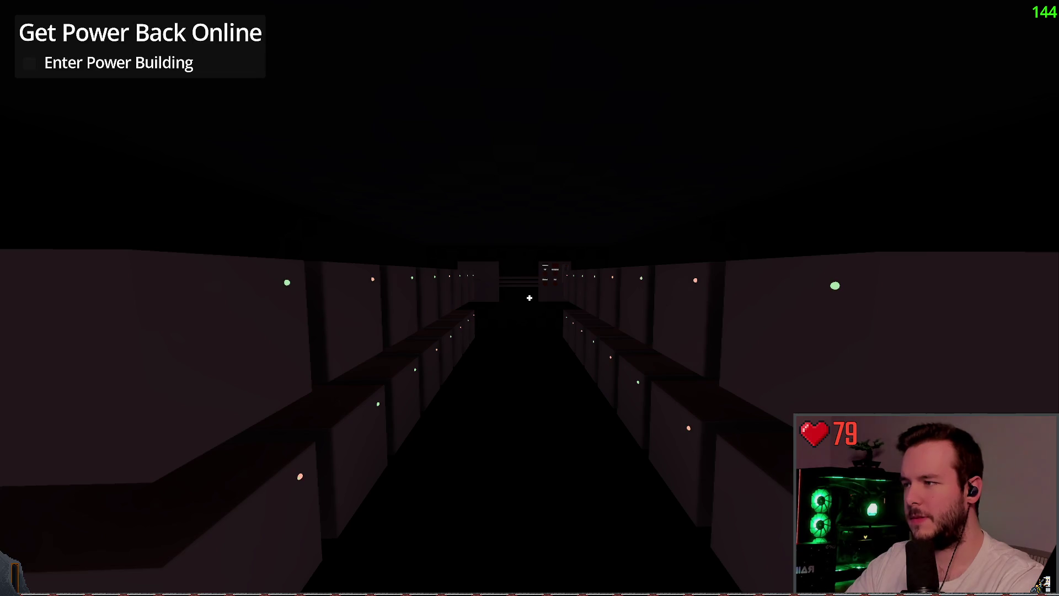
pyautogui.press('f')
pyautogui.press('w')
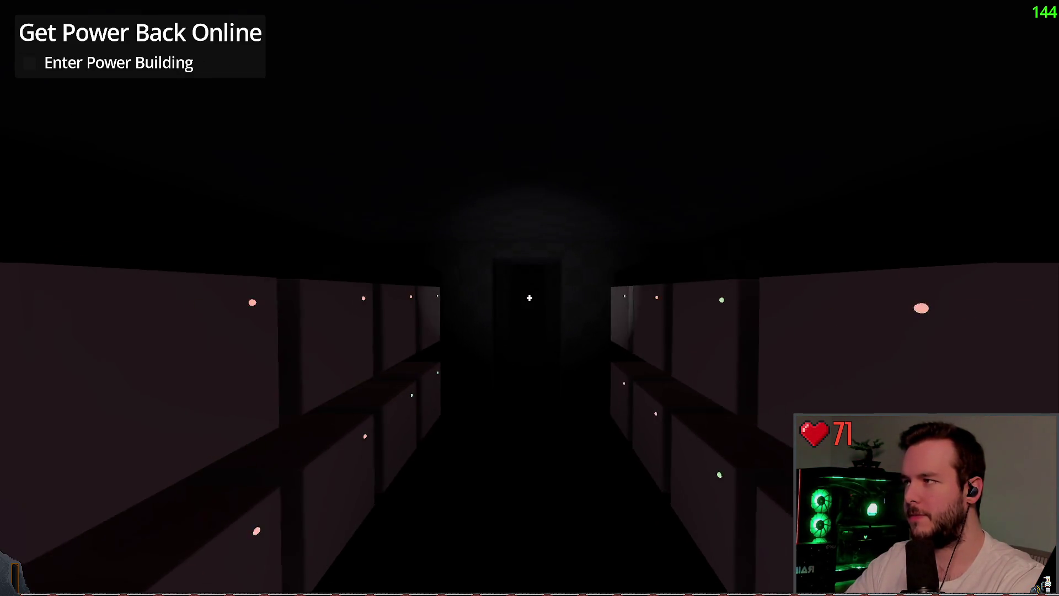
pyautogui.press('Escape')
pyautogui.click(51, 380)
pyautogui.click(473, 319)
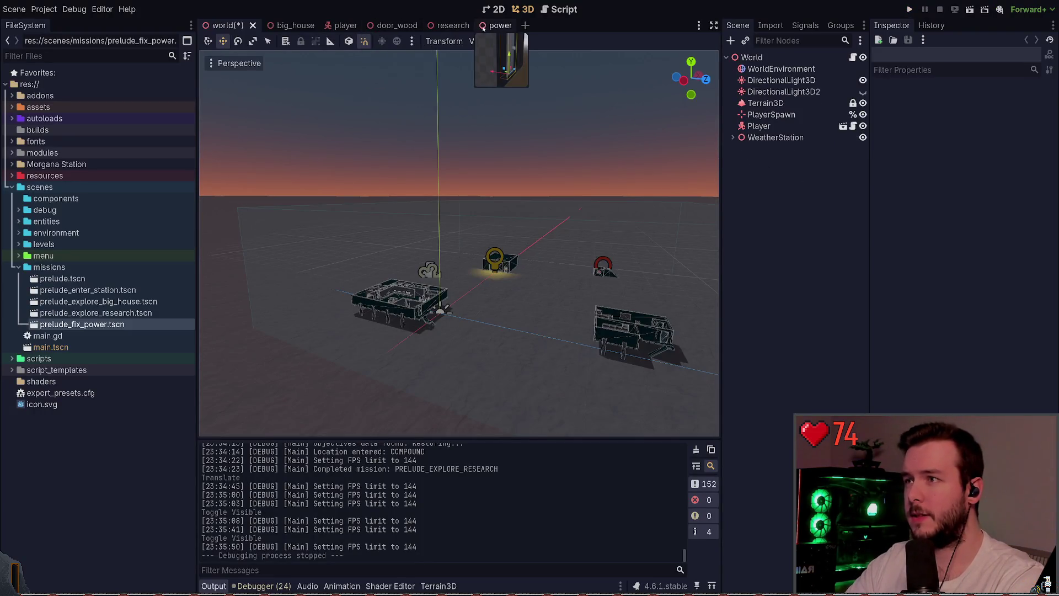
# - Switch to the power scene, clear the door selection and save the world scene
pyautogui.click(500, 26)
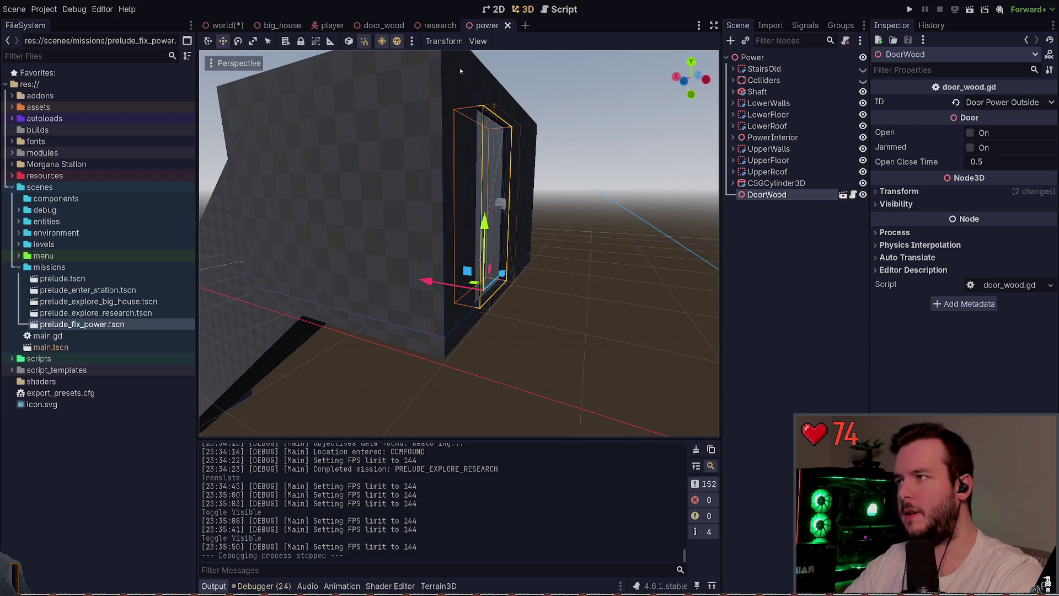
pyautogui.click(736, 250)
pyautogui.hotkey('ctrl', 'shift', 'alt', 's')
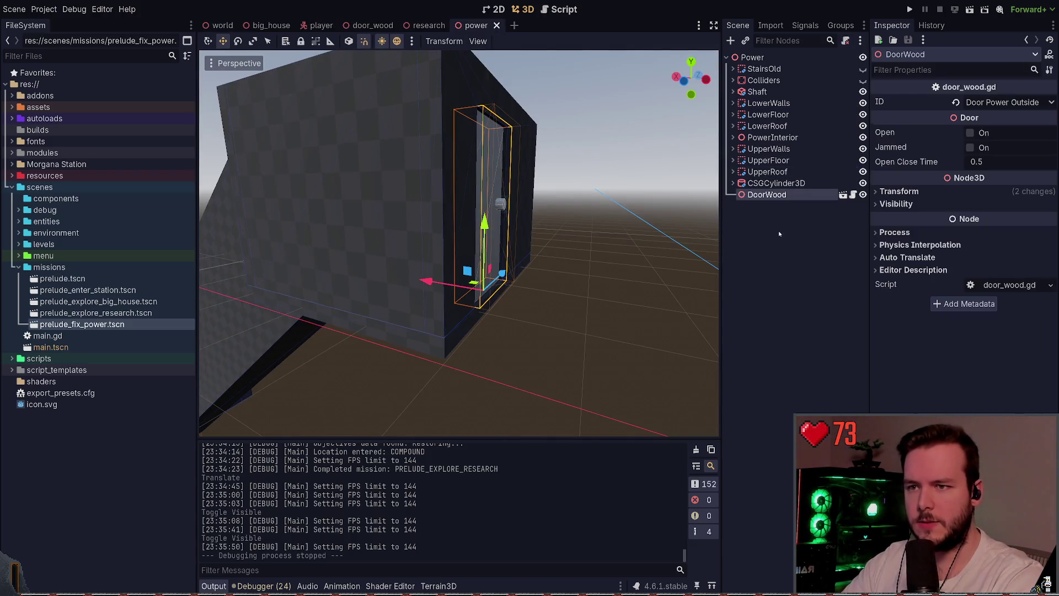
pyautogui.click(757, 221)
# - Add a LocationArea node with ID Compound and open location_area.gd at its id export line
pyautogui.press('F5')
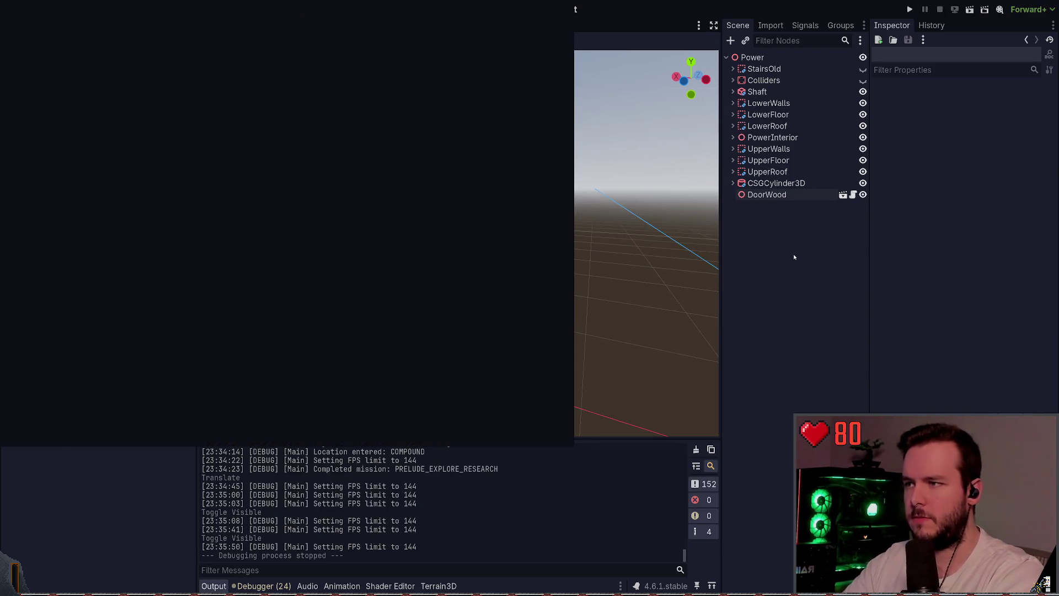
pyautogui.press('Return')
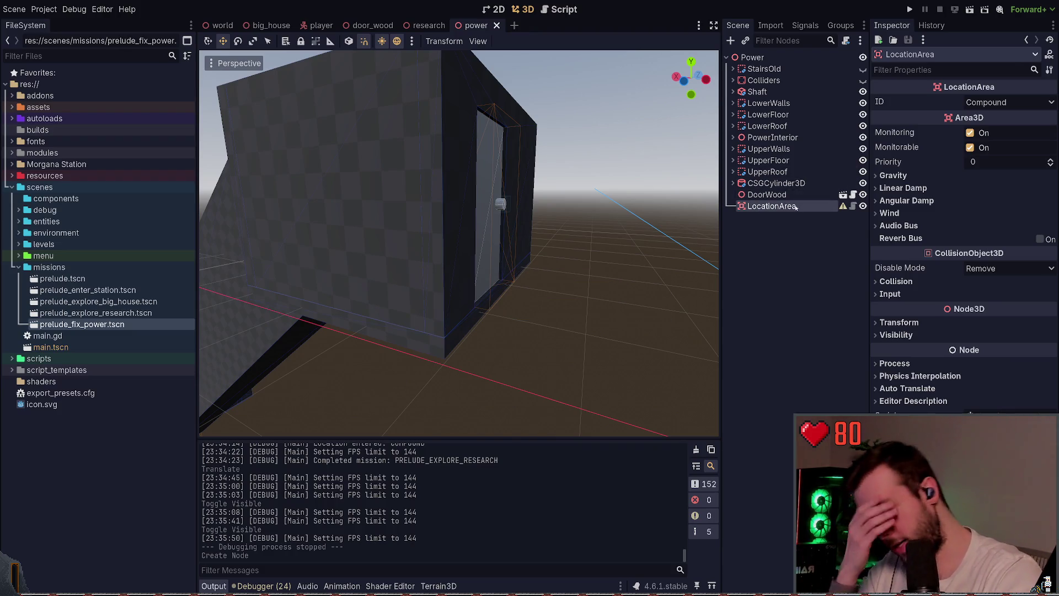
pyautogui.click(853, 206)
pyautogui.click(448, 106)
pyautogui.moveTo(448, 105); pyautogui.dragTo(248, 107)
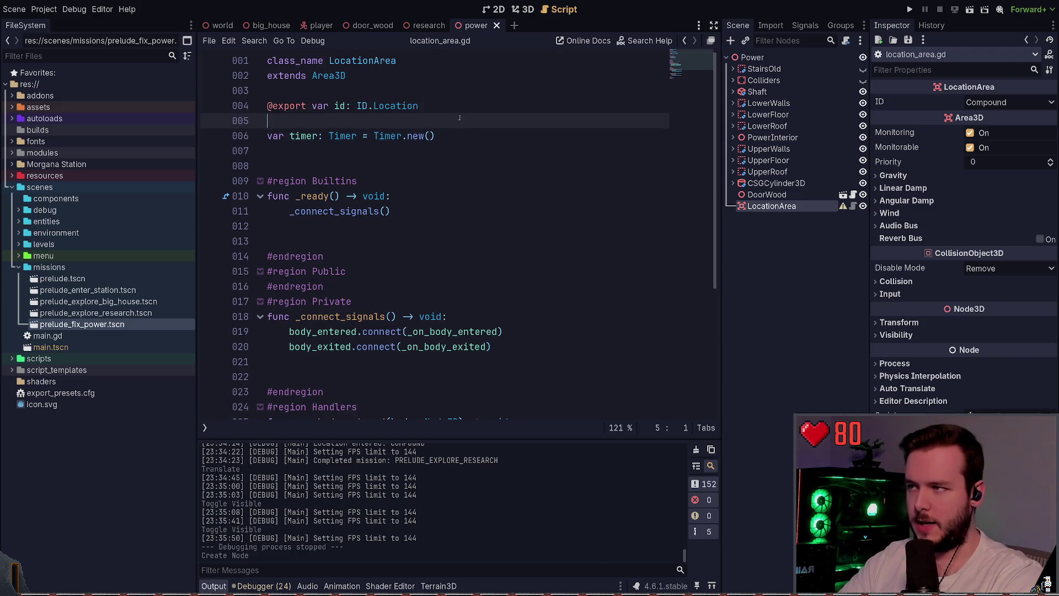
# - Review location_area.gd's timer variable and later lines, then bring up Neovim
pyautogui.scroll(-5, 412, 160)
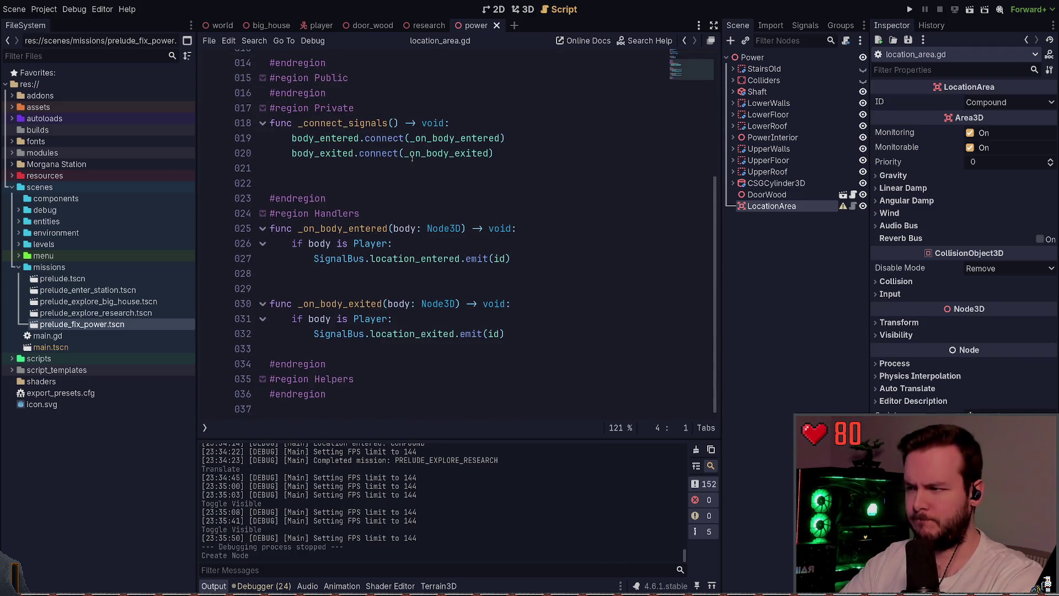
pyautogui.scroll(5, 435, 146)
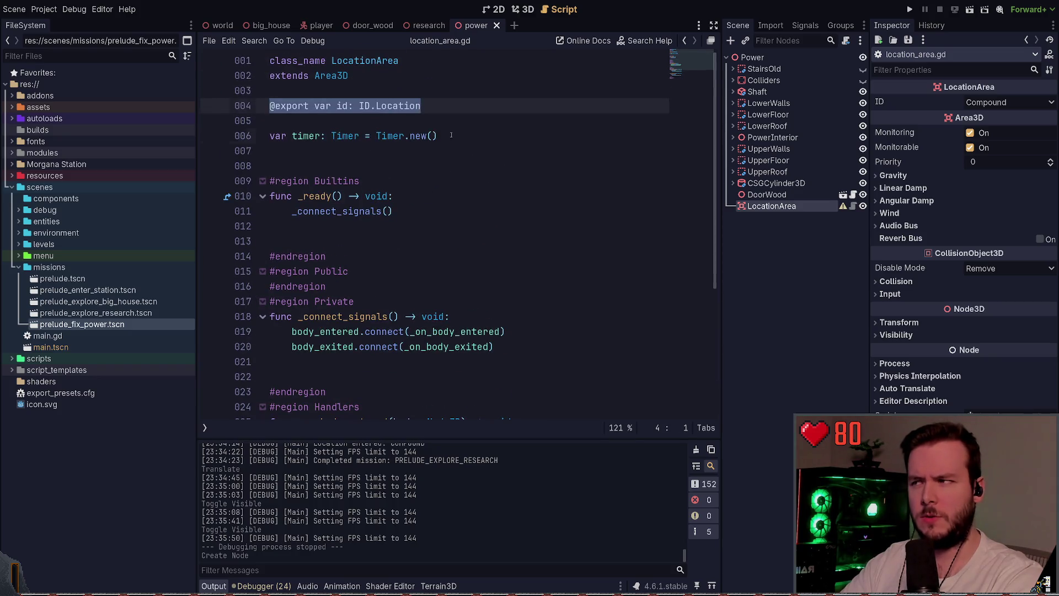
pyautogui.moveTo(437, 136); pyautogui.dragTo(228, 128)
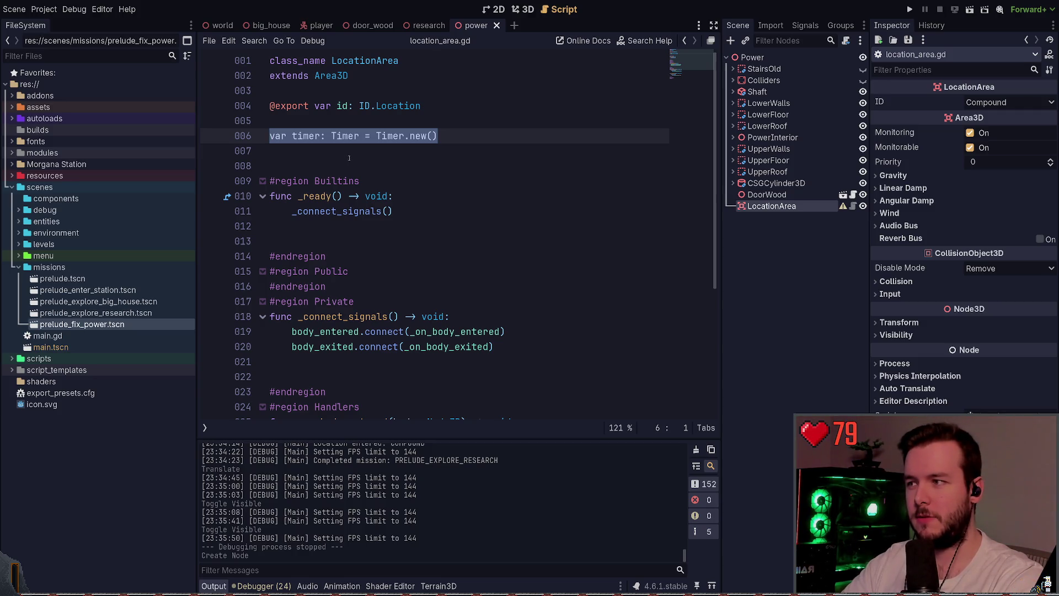
pyautogui.press('Up')
pyautogui.scroll(-3, 386, 157)
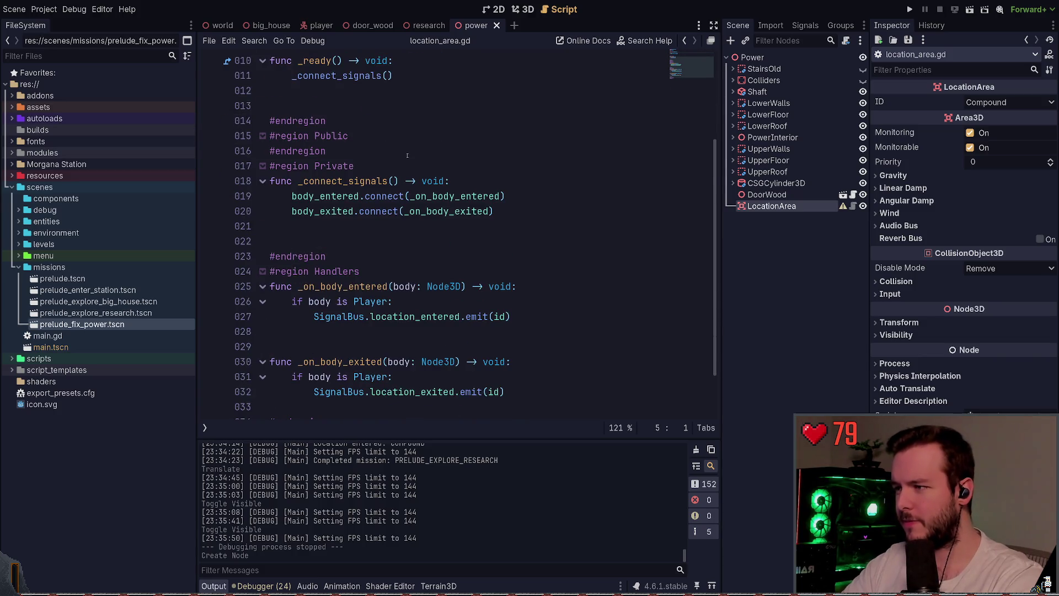
pyautogui.scroll(-2, 397, 165)
pyautogui.click(379, 199)
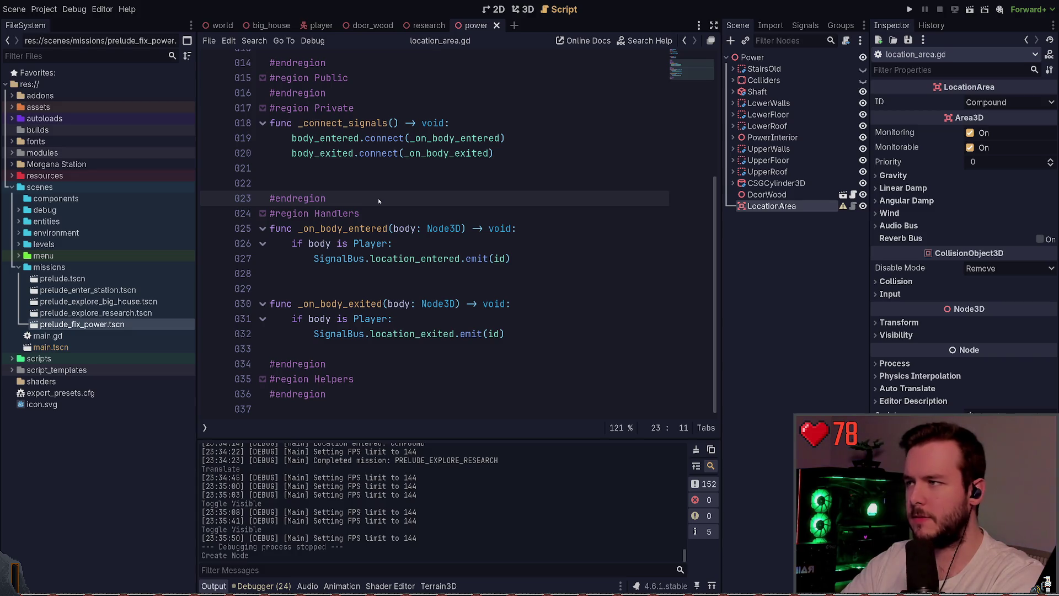
pyautogui.click(26, 575)
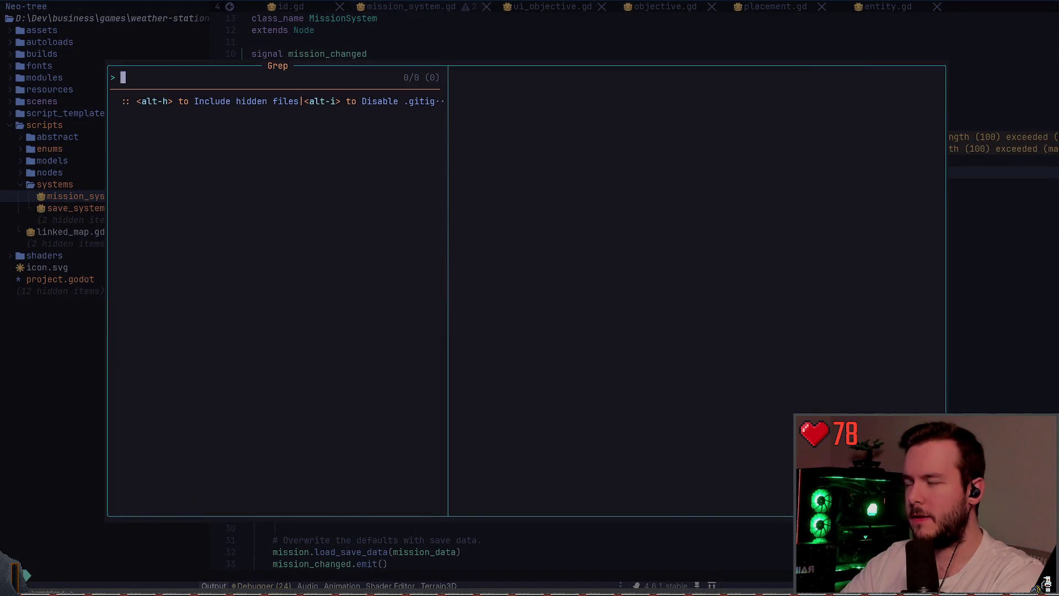
# - Open location_area.gd in Neovim by searching 'loca' in the file finder
pyautogui.press('Escape')
pyautogui.press('space')
pyautogui.press('space')
pyautogui.write('loca')
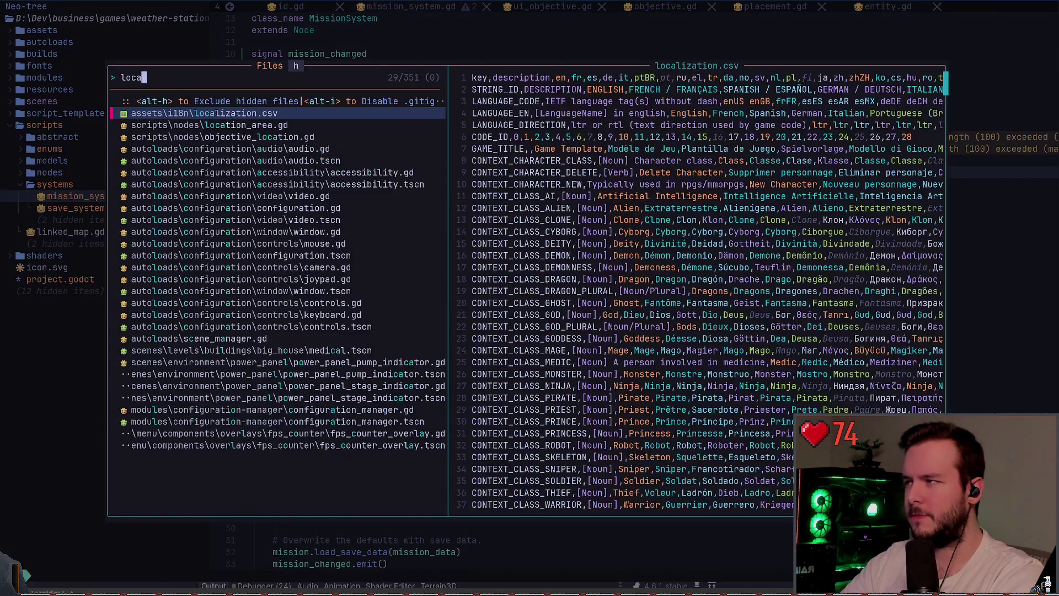
pyautogui.press('Down')
pyautogui.press('Return')
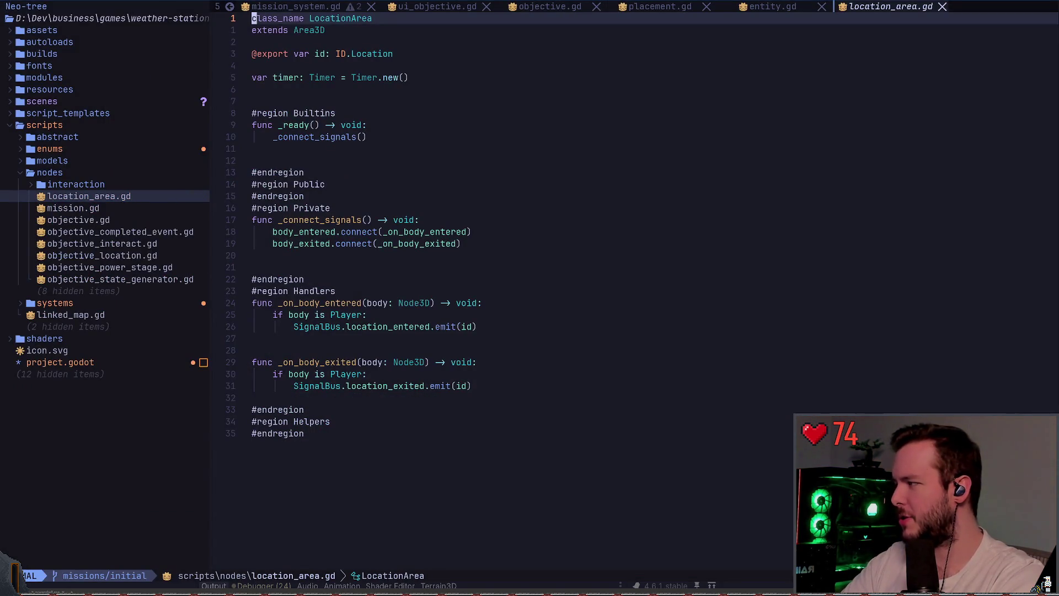
# - Delete the timer variable line and the blank line above it, then save
pyautogui.press('j')
pyautogui.press('j')
pyautogui.press('j')
pyautogui.press('j')
pyautogui.press('j')
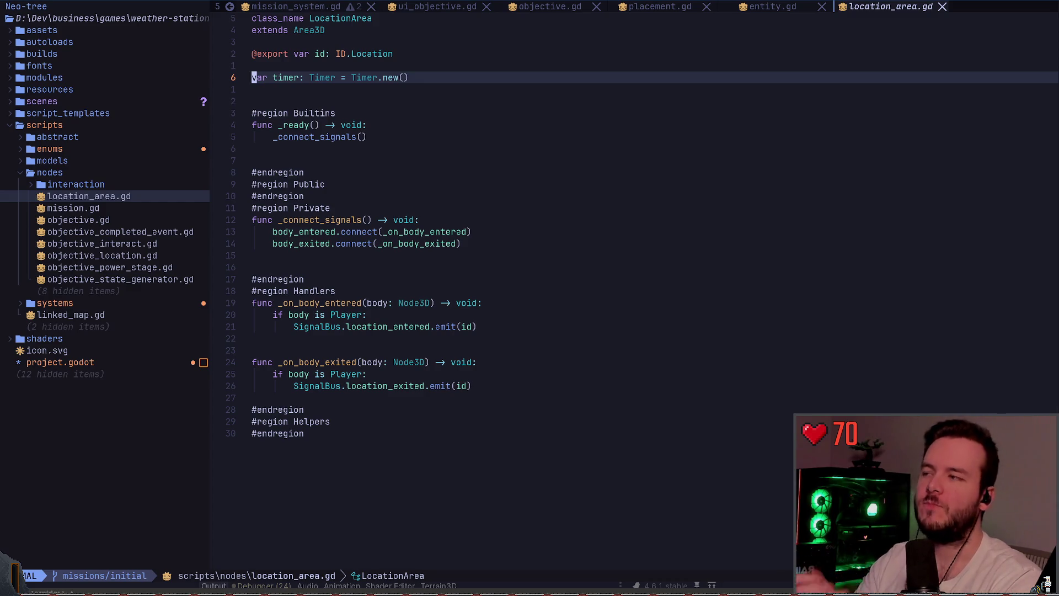
pyautogui.hotkey('shift', 'v')
pyautogui.press('k')
pyautogui.press('d')
pyautogui.hotkey('ctrl', 's')
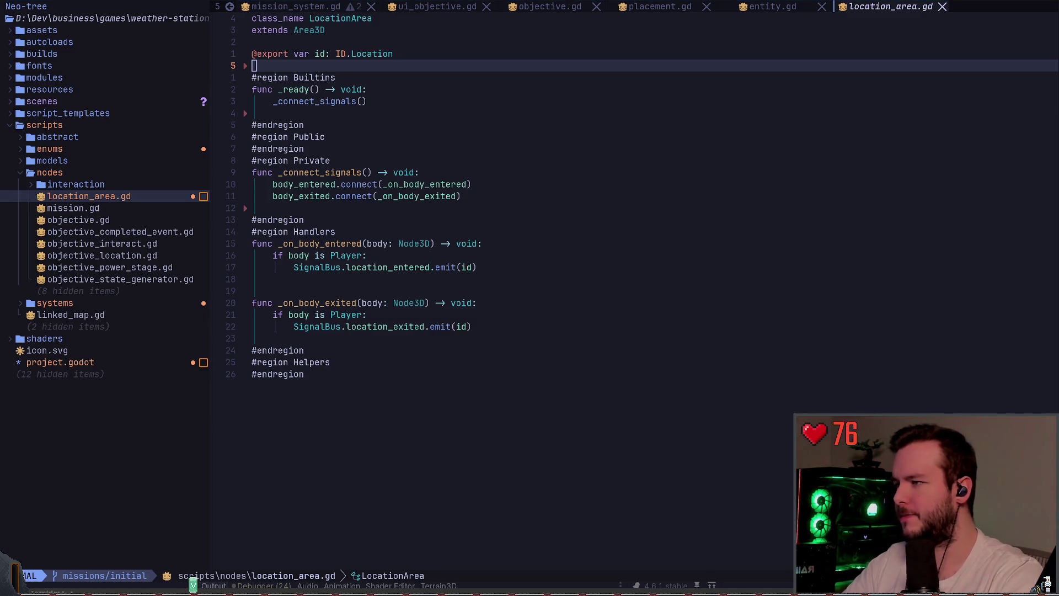
# - Return to Godot to see location_area.gd reloaded without the timer line
pyautogui.hotkey('alt', 'Tab')
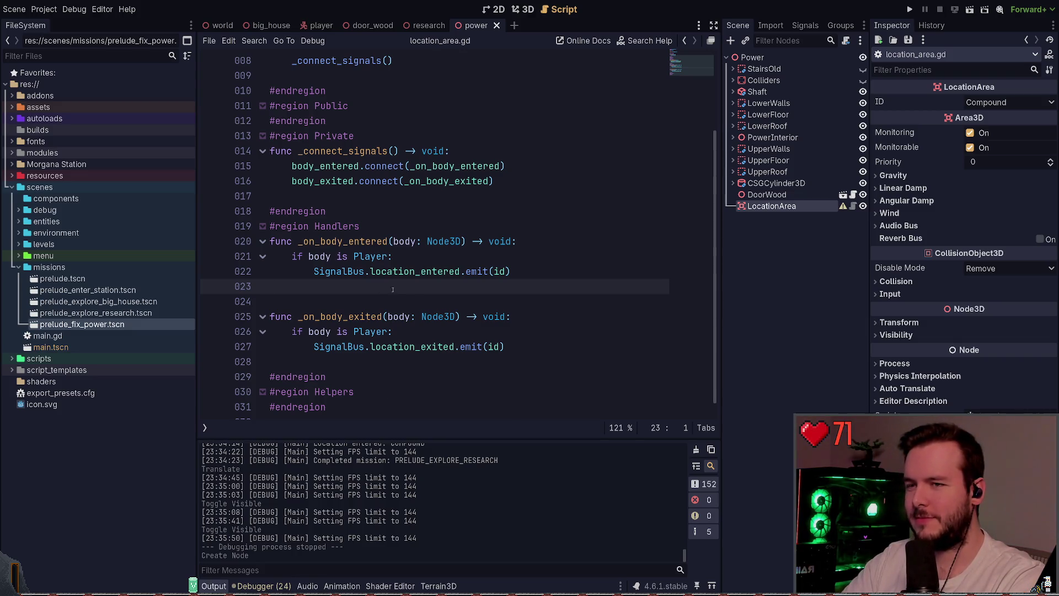
# - Set the LocationArea's ID to Building Power and return to the power building's 3D view
pyautogui.scroll(3, 398, 293)
pyautogui.click(358, 187)
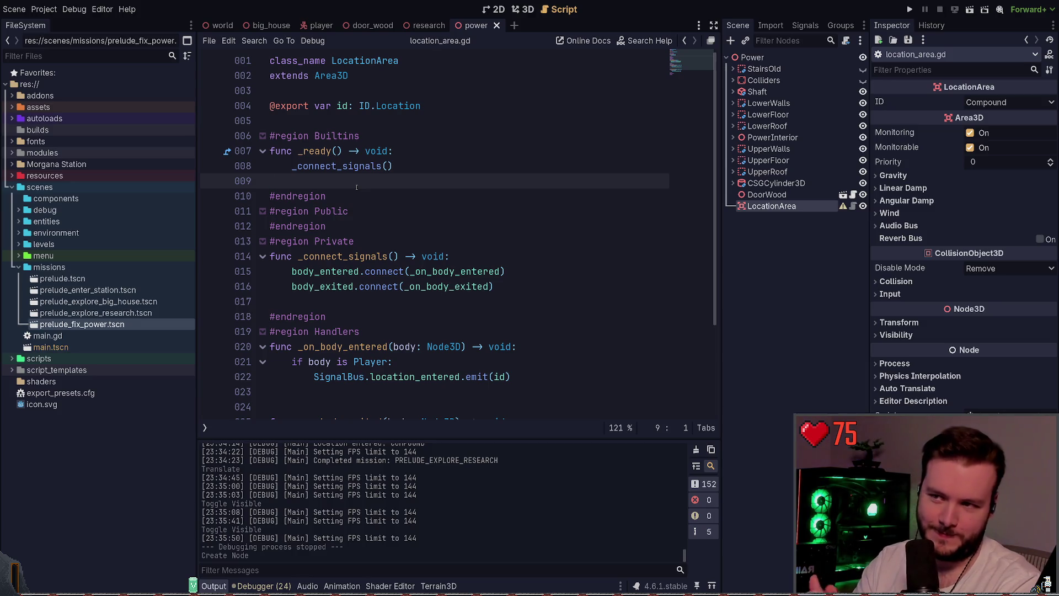
pyautogui.click(794, 249)
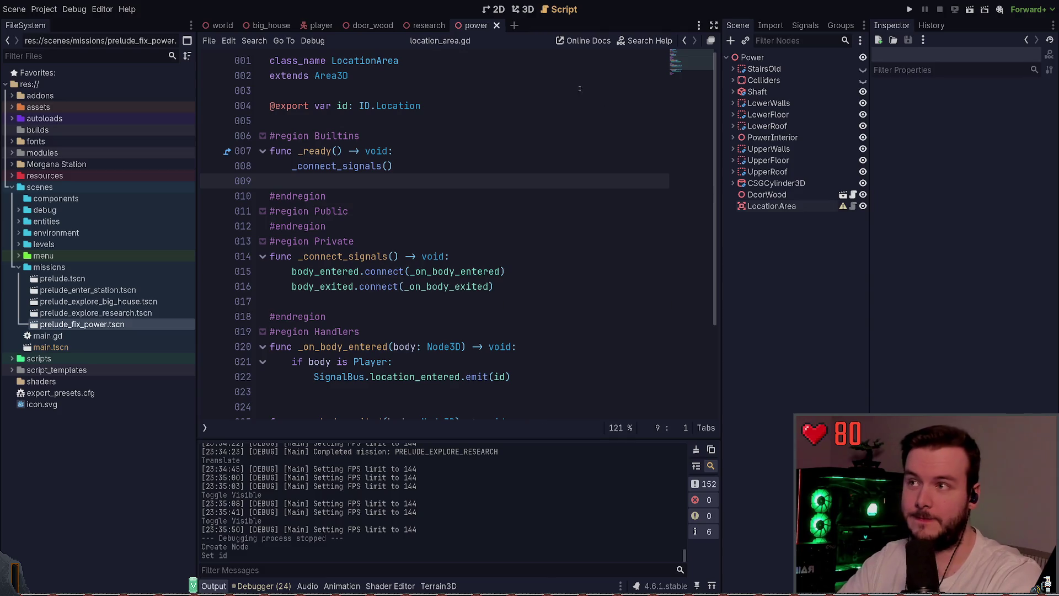
pyautogui.click(523, 9)
pyautogui.scroll(-5, 458, 243)
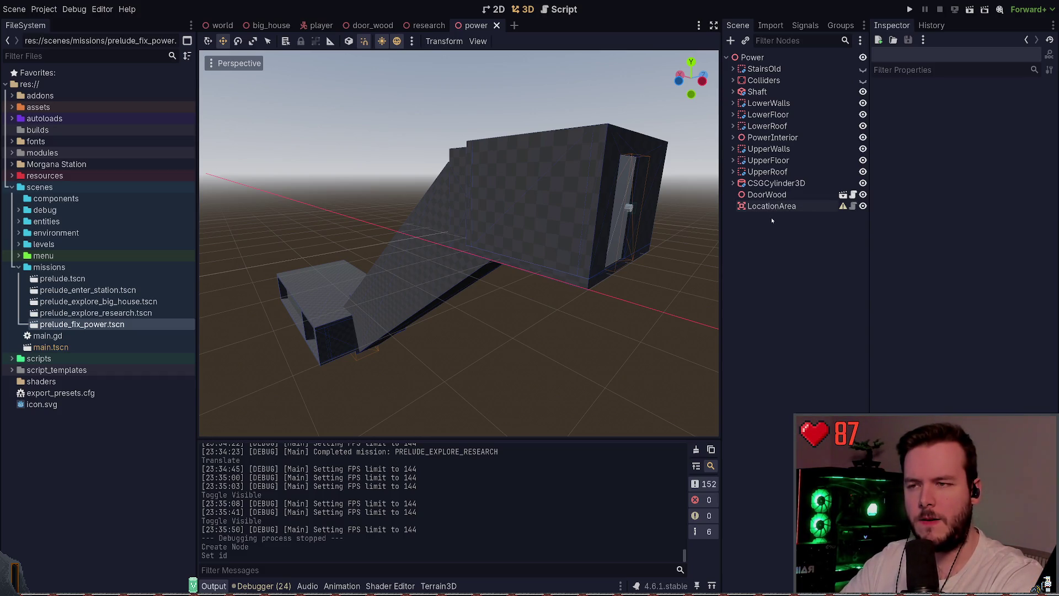
# - Rename the LocationArea node to PowerArea
pyautogui.click(772, 207)
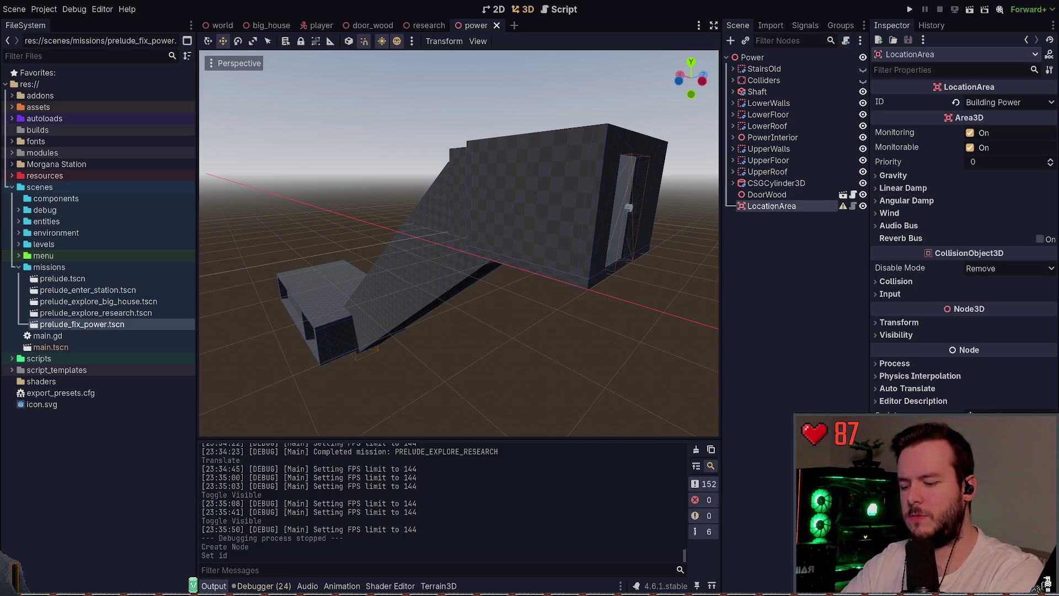
pyautogui.write('PowerArea')
pyautogui.press('Return')
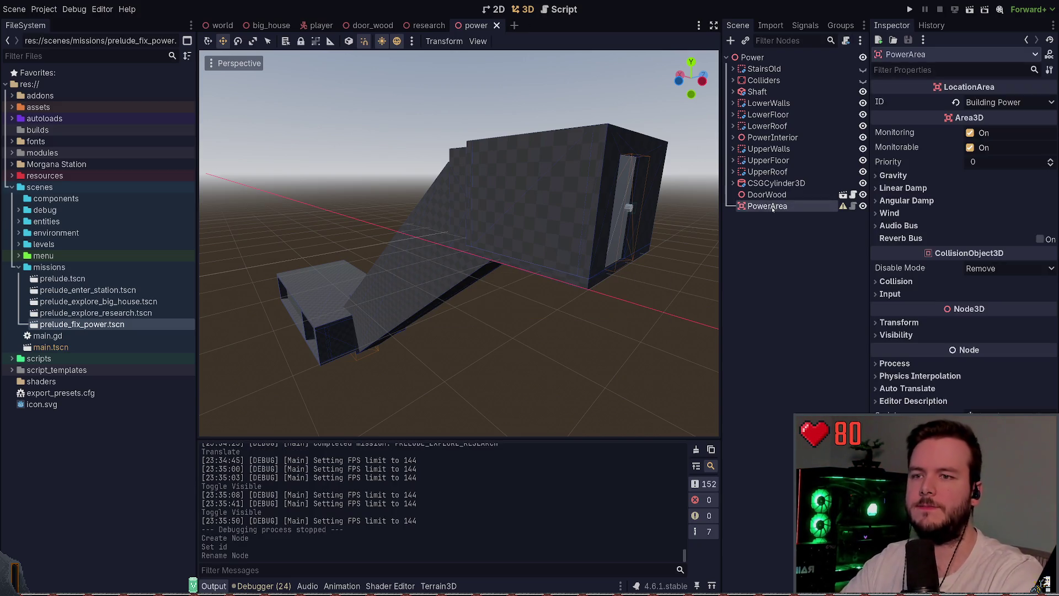
# - Add a CollisionShape3D child under PowerArea with a New BoxShape3D shape and save
pyautogui.press('F5')
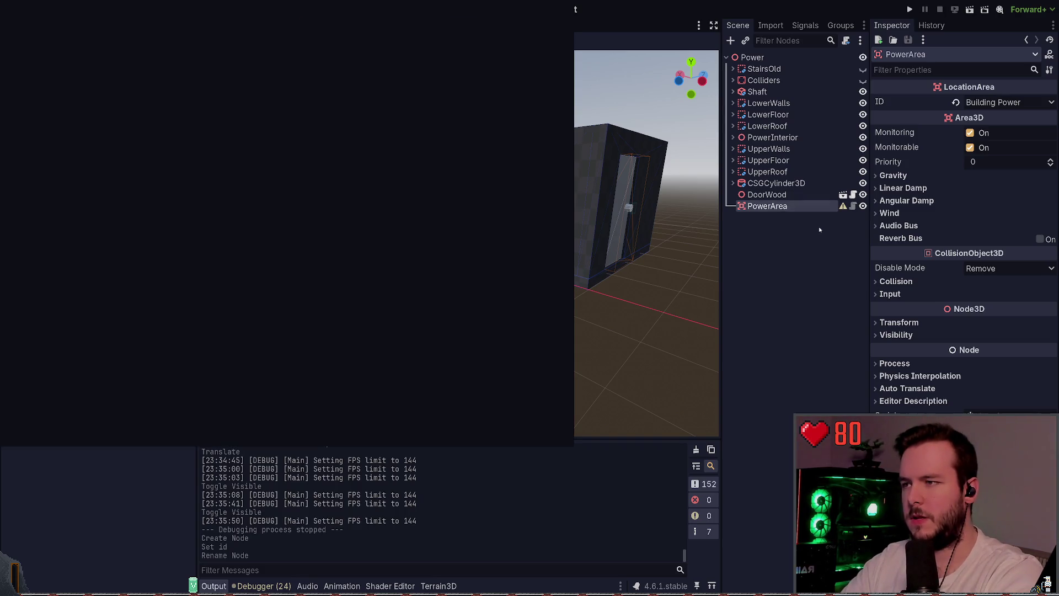
pyautogui.press('Return')
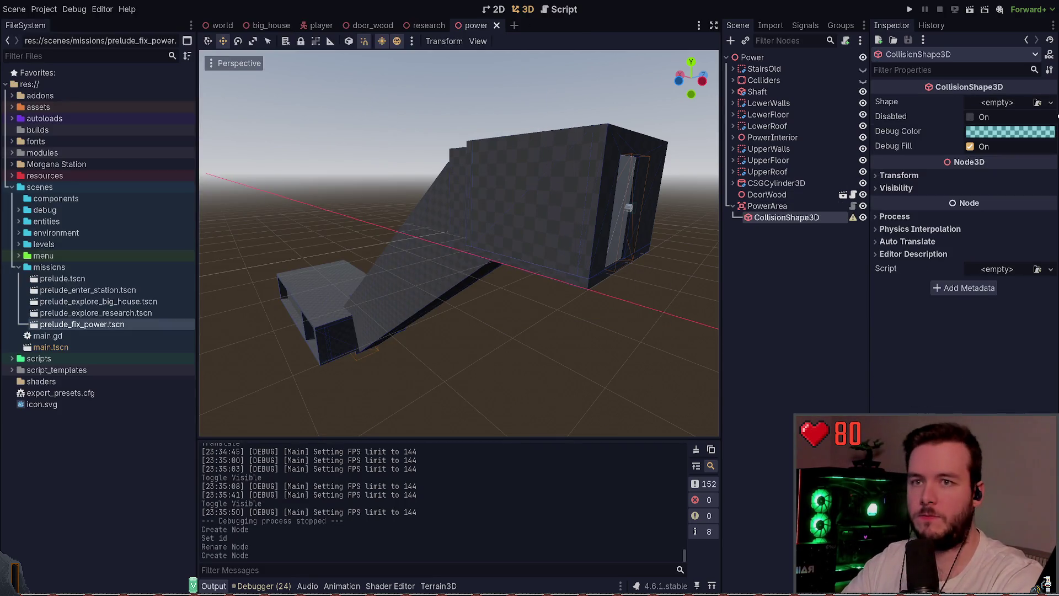
pyautogui.click(1051, 102)
pyautogui.click(962, 156)
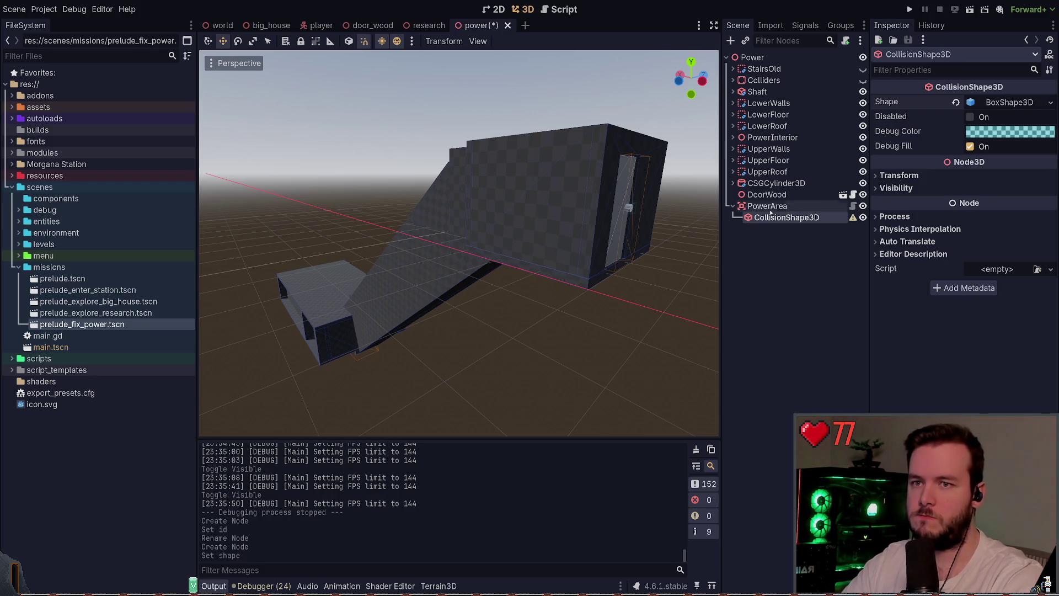
pyautogui.hotkey('ctrl', 's')
pyautogui.click(971, 102)
# - Frame the collision box, try a move along X and undo it, then save the scene
pyautogui.press('f')
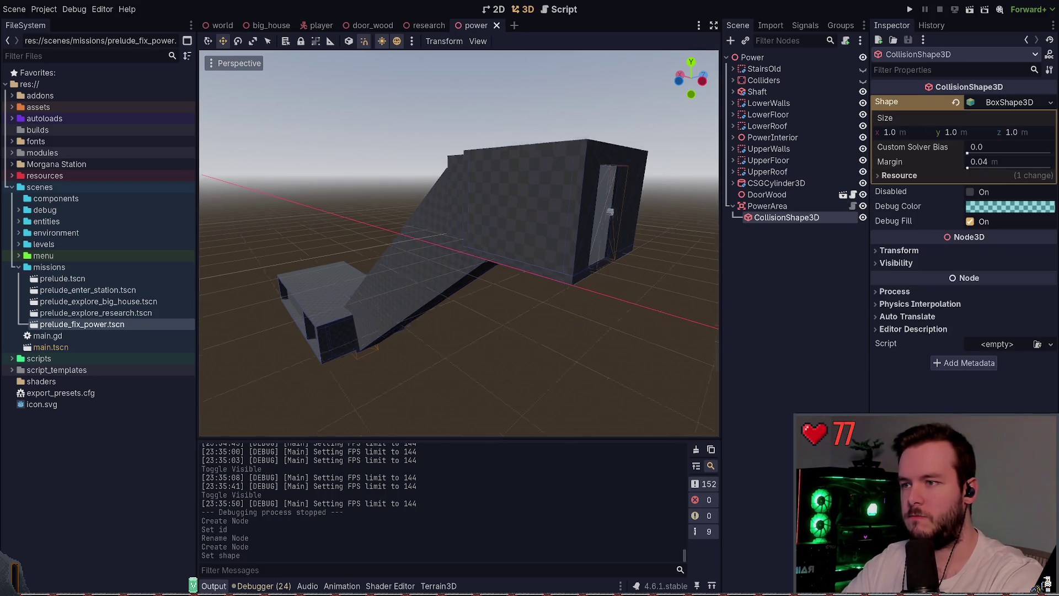
pyautogui.moveTo(508, 293); pyautogui.dragTo(320, 282)
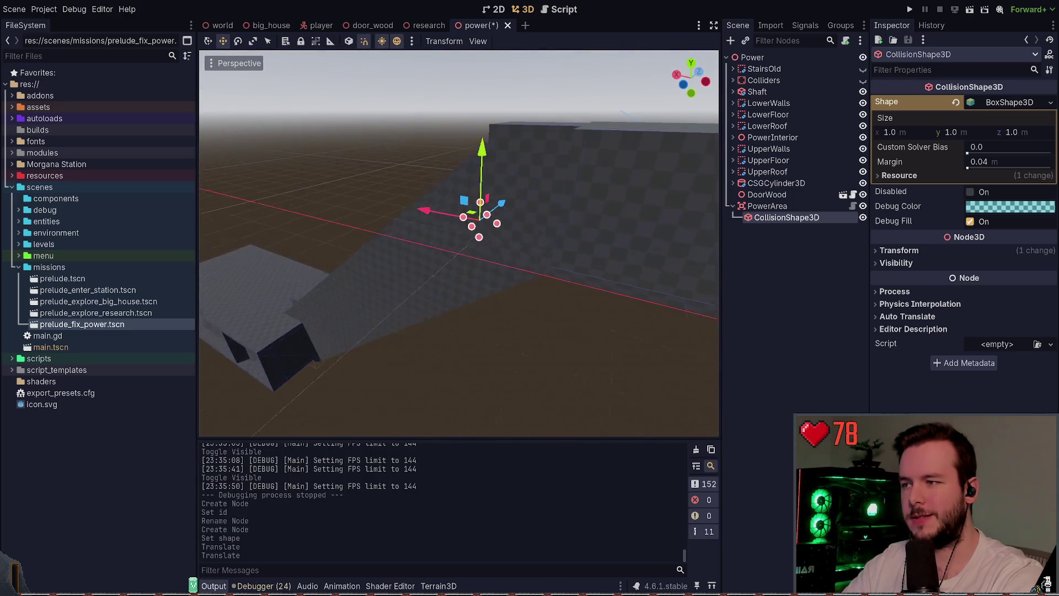
pyautogui.hotkey('ctrl', 'z')
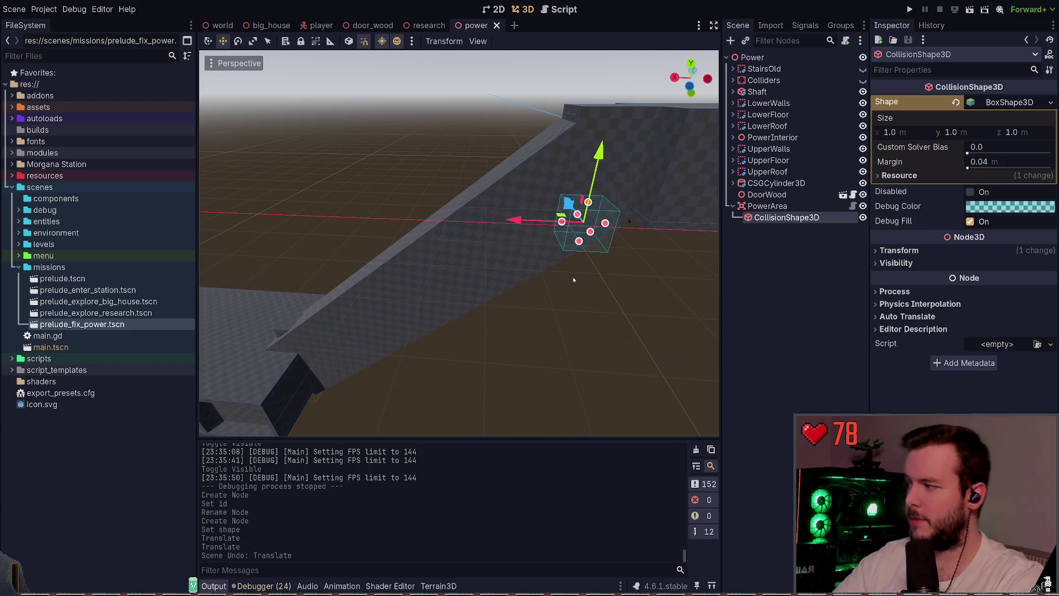
pyautogui.moveTo(532, 281)
pyautogui.mouseDown()
pyautogui.moveTo(525, 232)
pyautogui.moveTo(494, 199)
pyautogui.mouseUp()
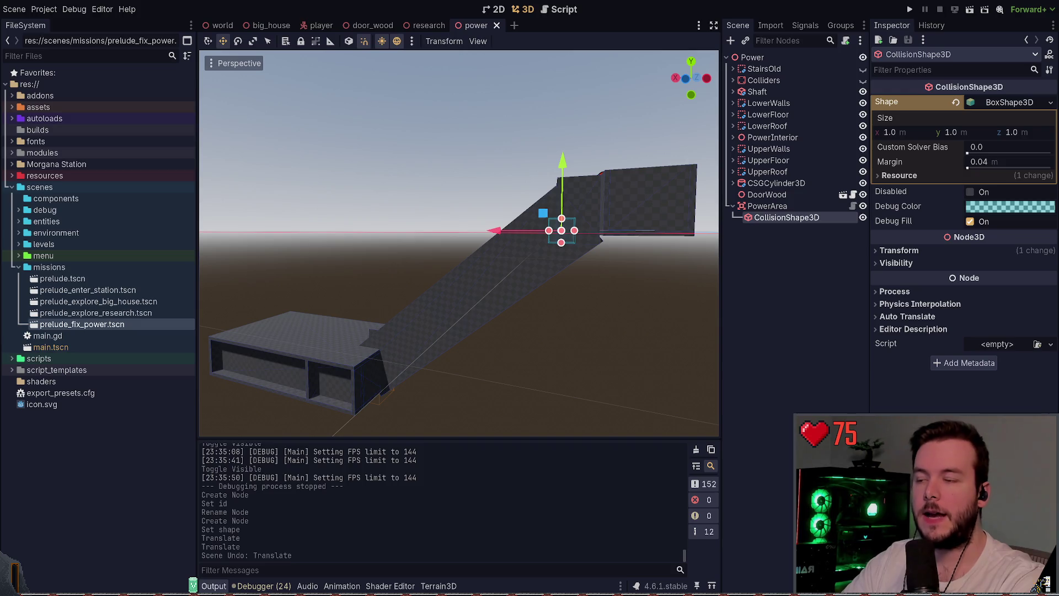
pyautogui.press('f')
pyautogui.scroll(-3, 459, 243)
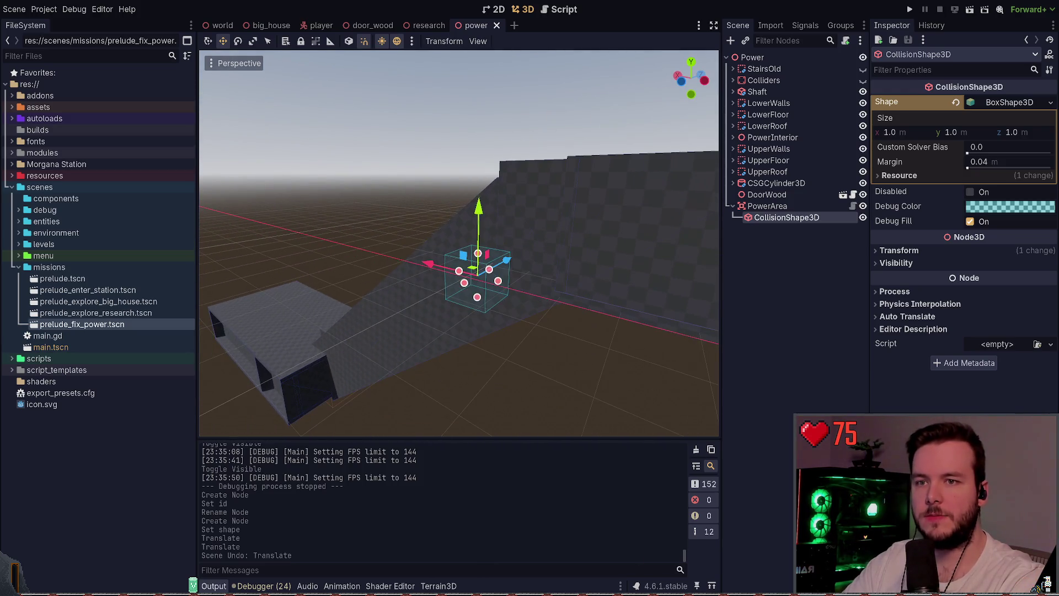
pyautogui.click(1010, 102)
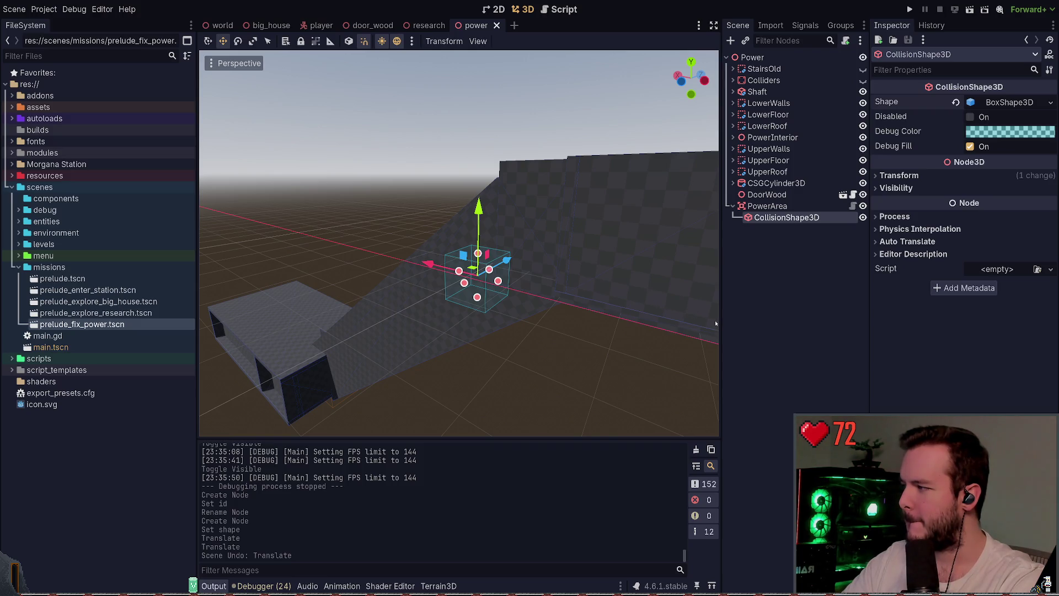
pyautogui.click(767, 206)
pyautogui.click(778, 218)
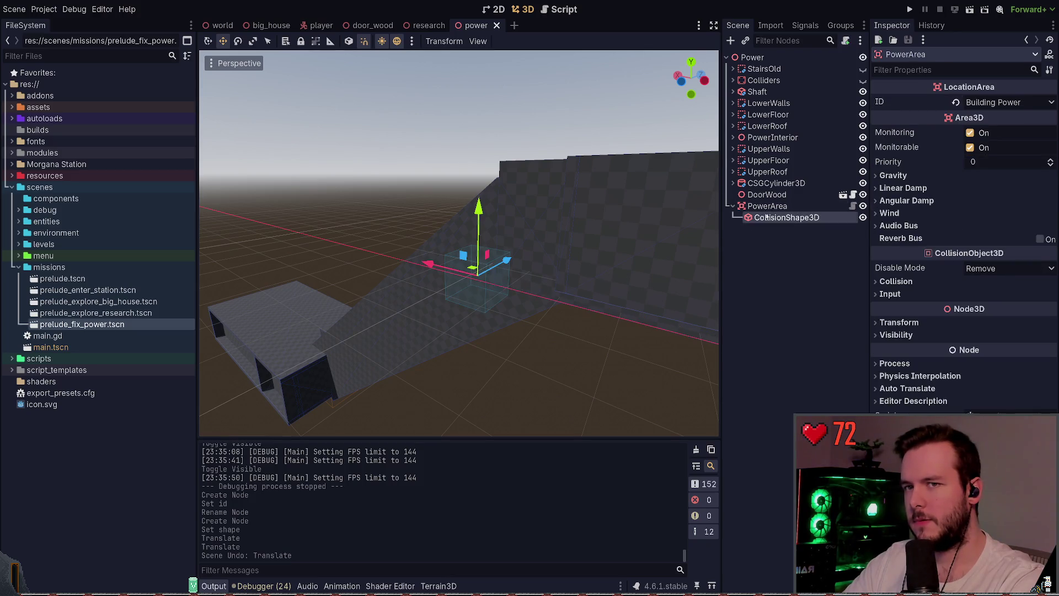
pyautogui.hotkey('ctrl', 's')
# - Reposition the collision box from the origin to the power building's doorway
pyautogui.click(904, 175)
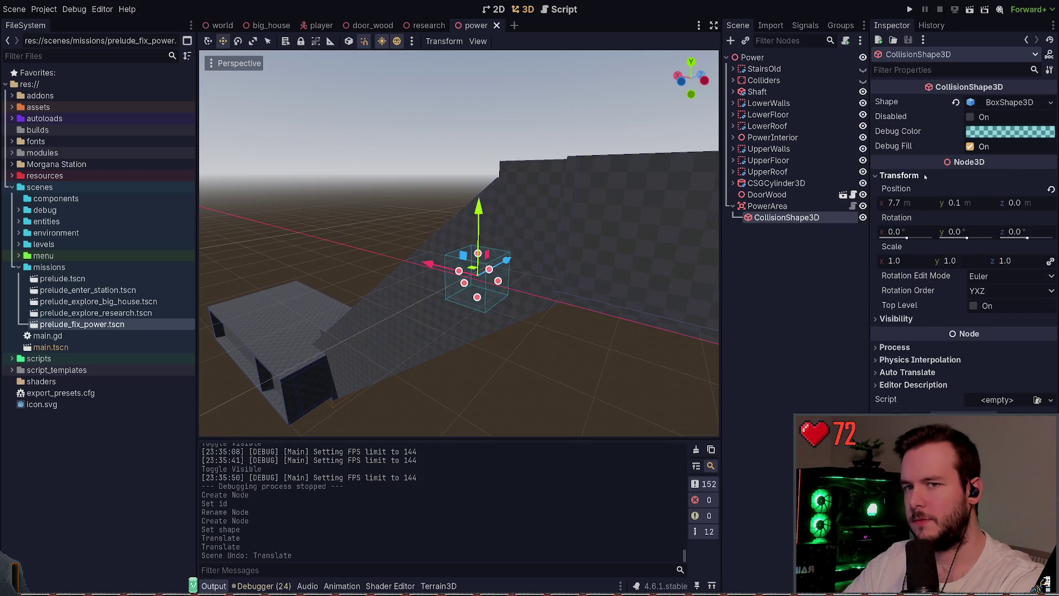
pyautogui.click(925, 176)
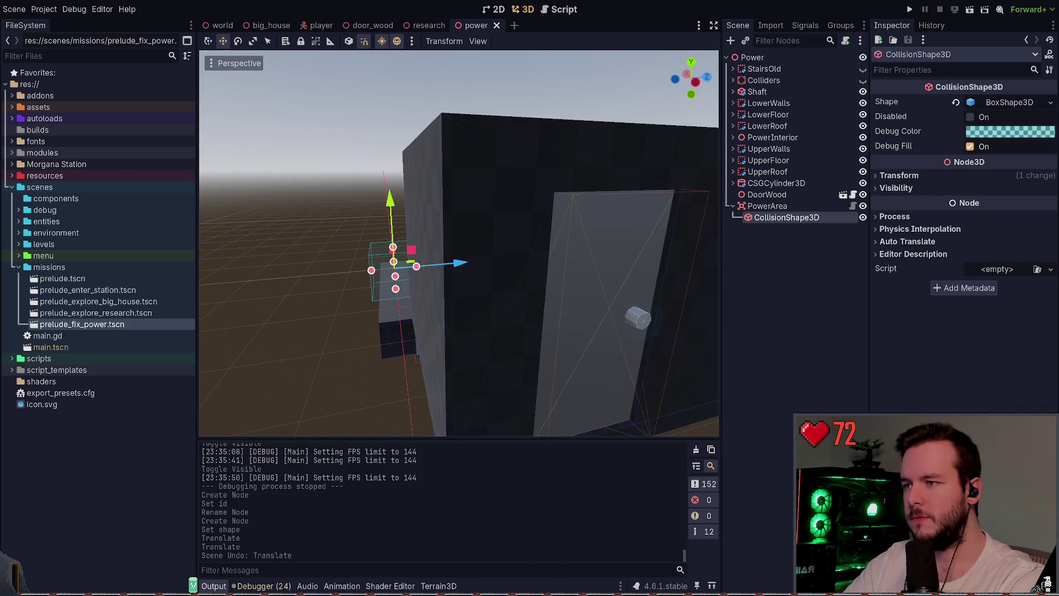
pyautogui.press('s')
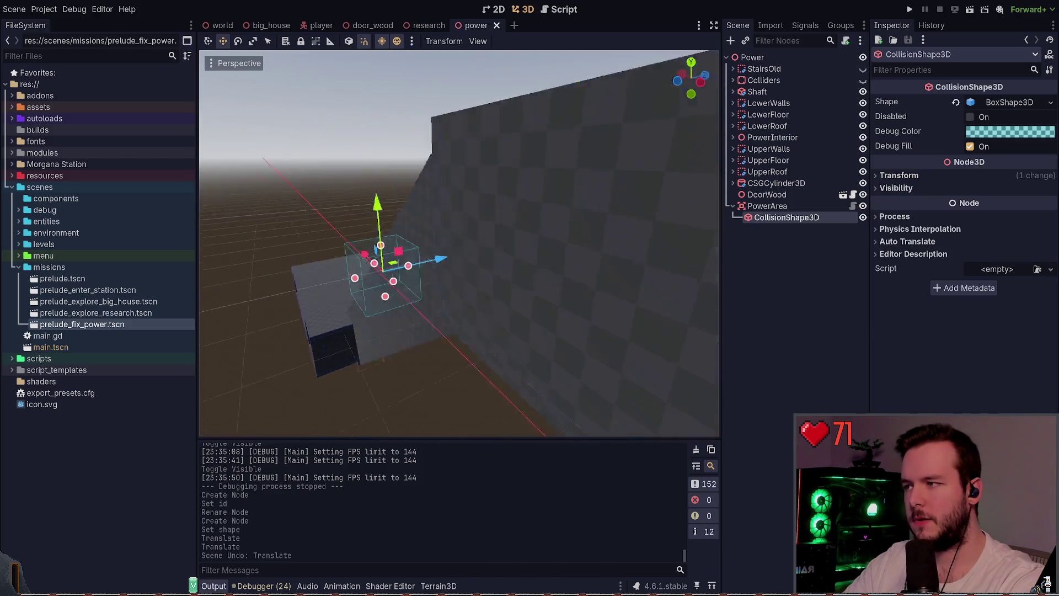
pyautogui.moveTo(406, 304)
pyautogui.mouseDown()
pyautogui.moveTo(591, 272)
pyautogui.moveTo(491, 296)
pyautogui.mouseUp()
pyautogui.hotkey('ctrl', 'z')
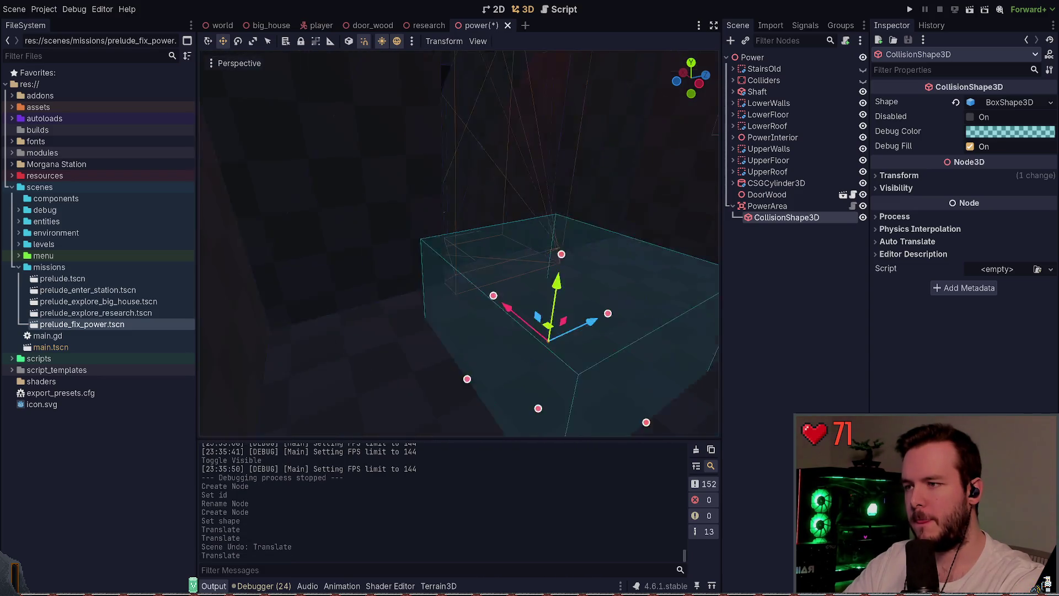
pyautogui.moveTo(579, 277); pyautogui.dragTo(578, 277)
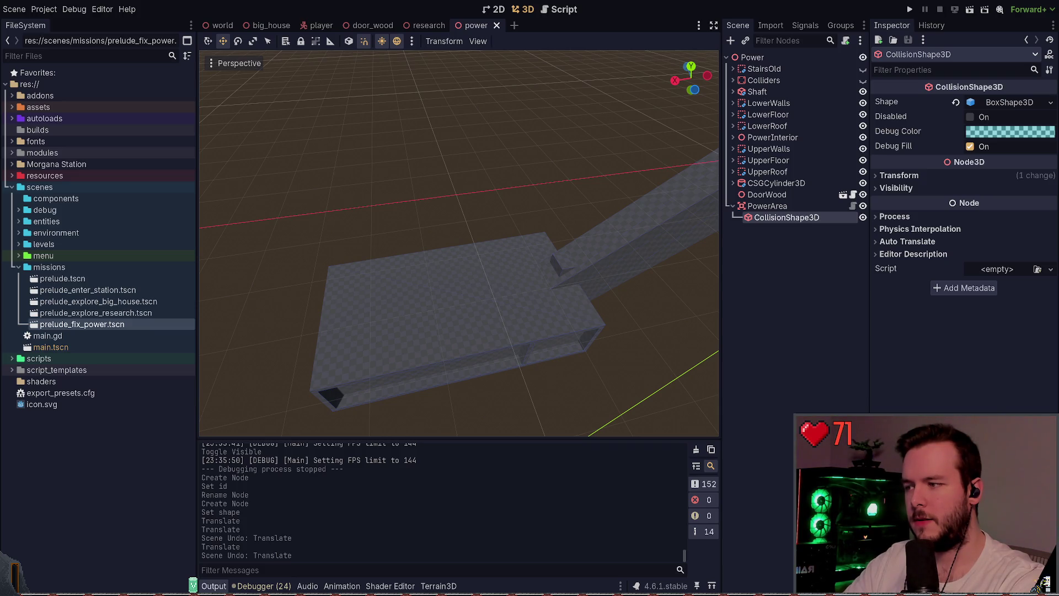
pyautogui.moveTo(578, 276); pyautogui.dragTo(579, 277)
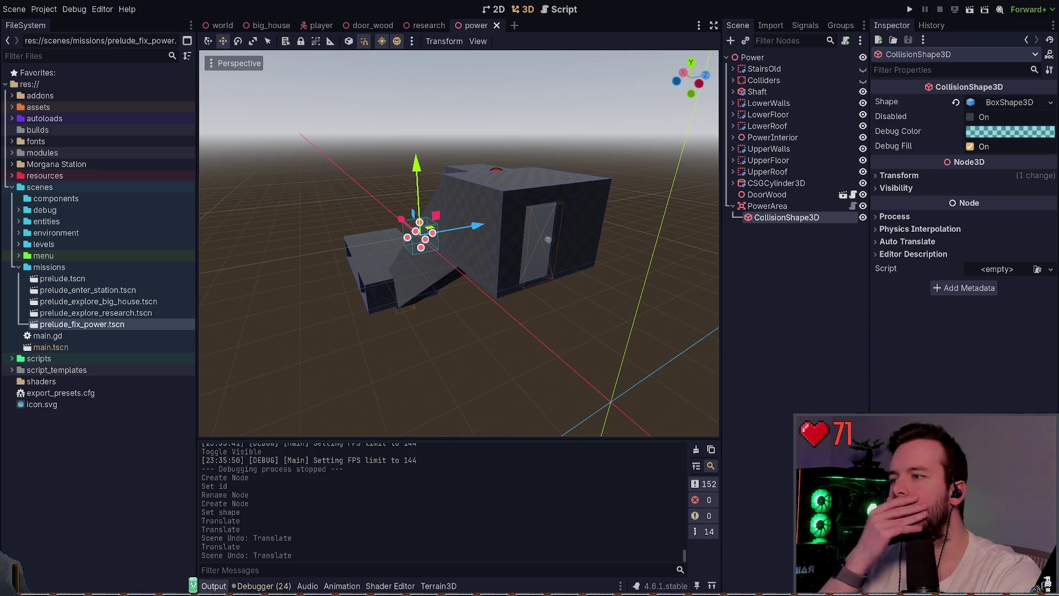
pyautogui.moveTo(391, 240); pyautogui.dragTo(536, 274)
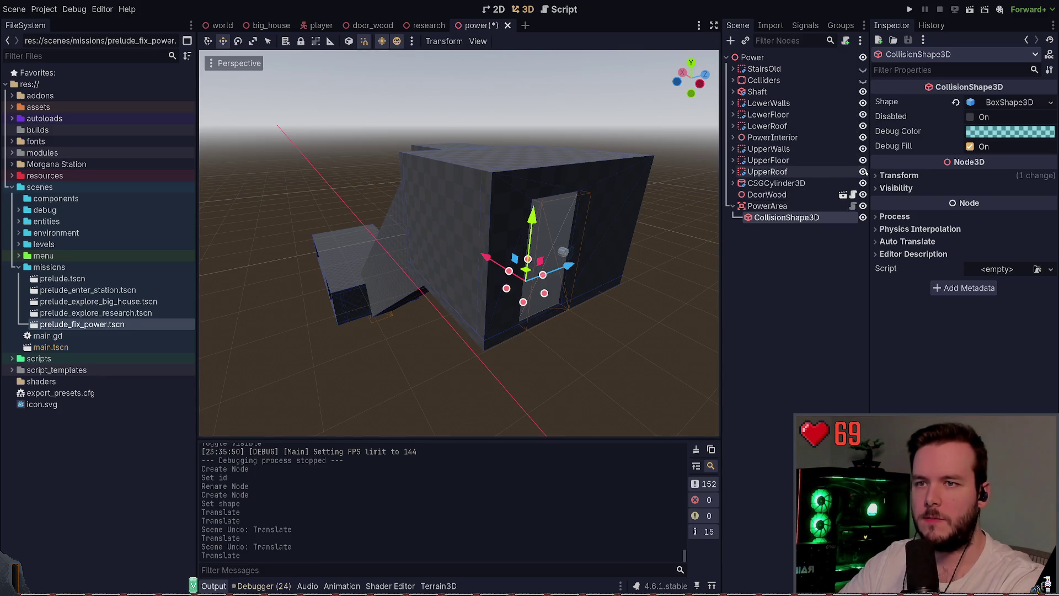
# - Hide UpperRoof to see inside the power building's room
pyautogui.click(863, 172)
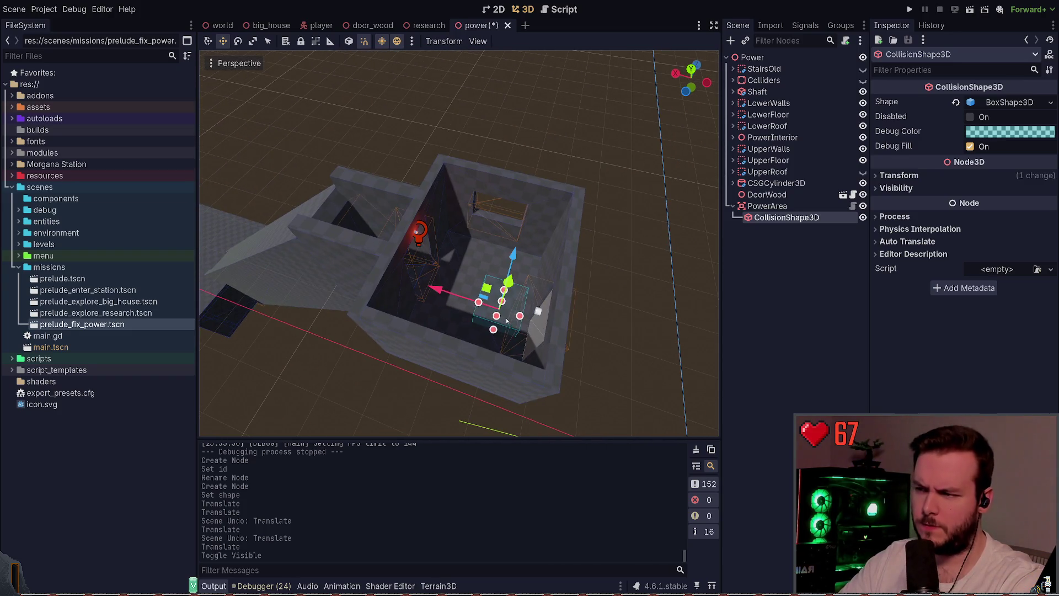
pyautogui.moveTo(506, 291)
pyautogui.mouseDown()
pyautogui.moveTo(512, 271)
pyautogui.moveTo(473, 288)
pyautogui.moveTo(505, 236)
pyautogui.mouseUp()
pyautogui.hotkey('ctrl', 'z')
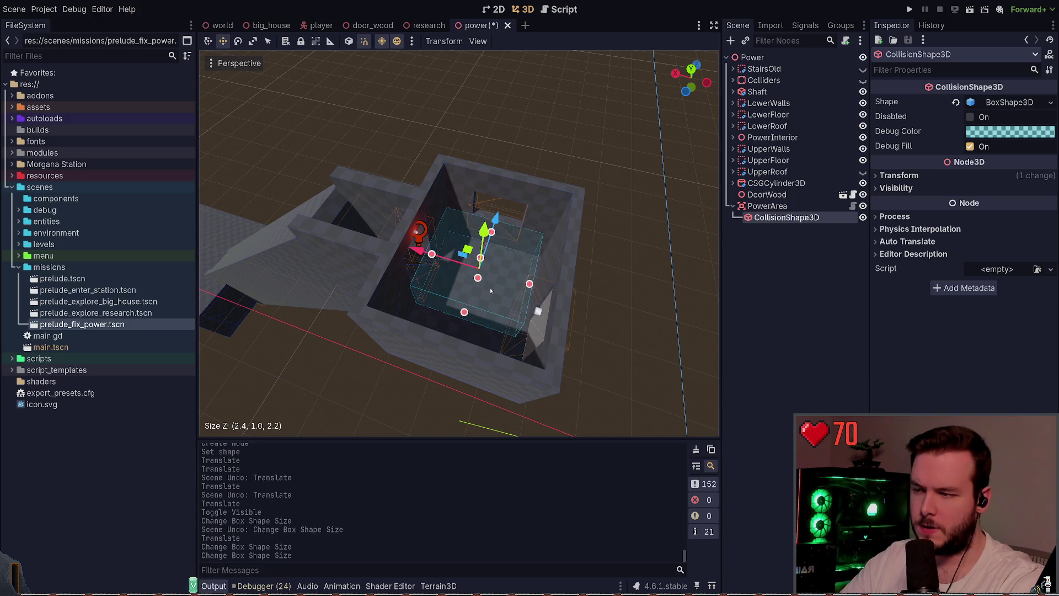
# - Resize the collision box to fill the room, about 2.6 × 2.3 × 3.2, and save
pyautogui.moveTo(465, 313); pyautogui.dragTo(435, 346)
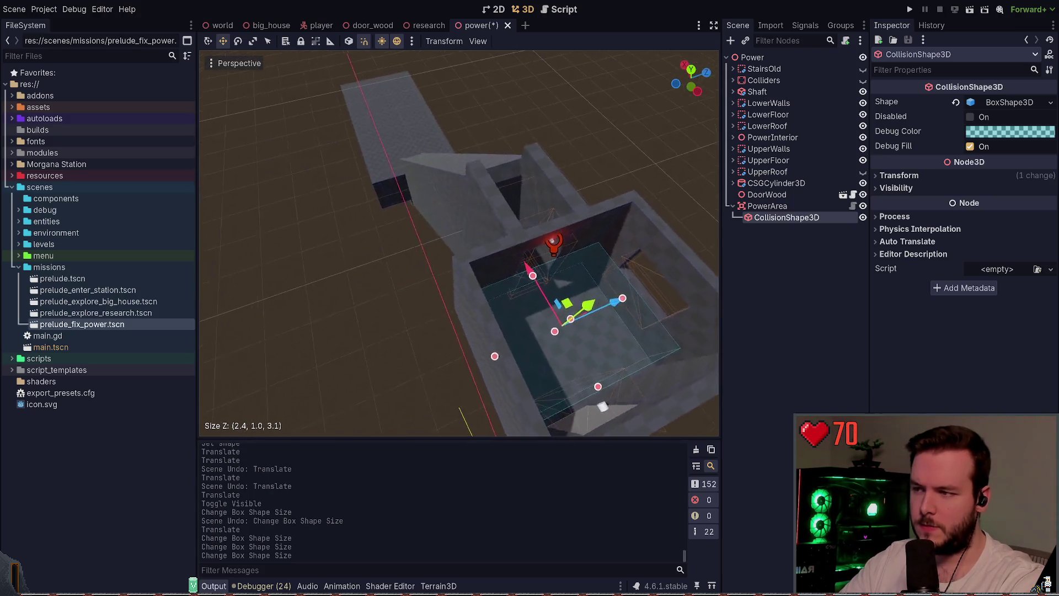
pyautogui.moveTo(498, 388); pyautogui.dragTo(502, 395)
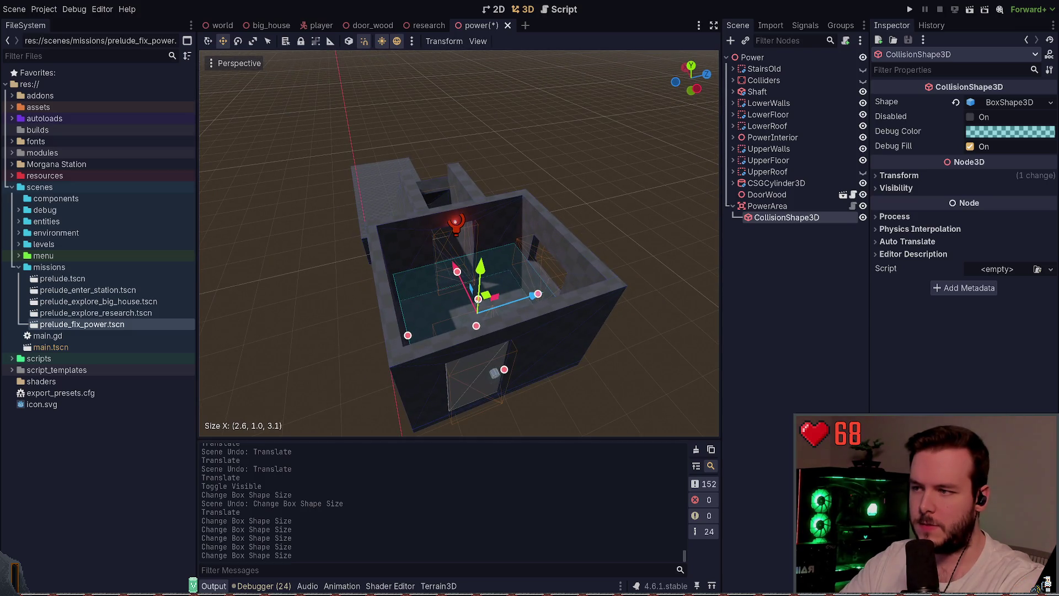
pyautogui.moveTo(479, 299)
pyautogui.mouseDown()
pyautogui.moveTo(484, 276)
pyautogui.moveTo(518, 258)
pyautogui.mouseUp()
pyautogui.hotkey('ctrl', 's')
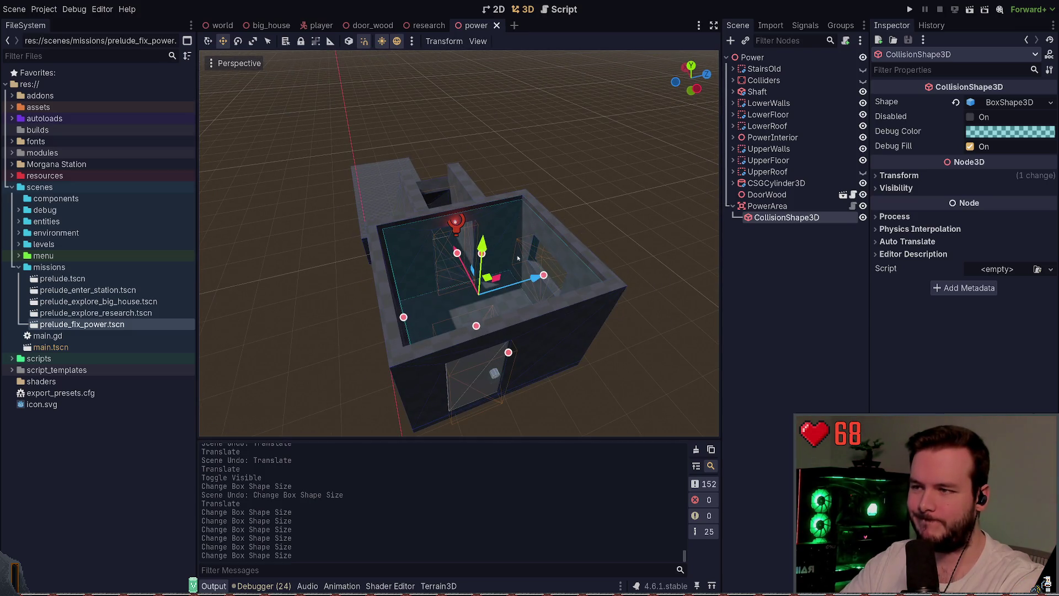
pyautogui.moveTo(490, 293); pyautogui.dragTo(487, 293)
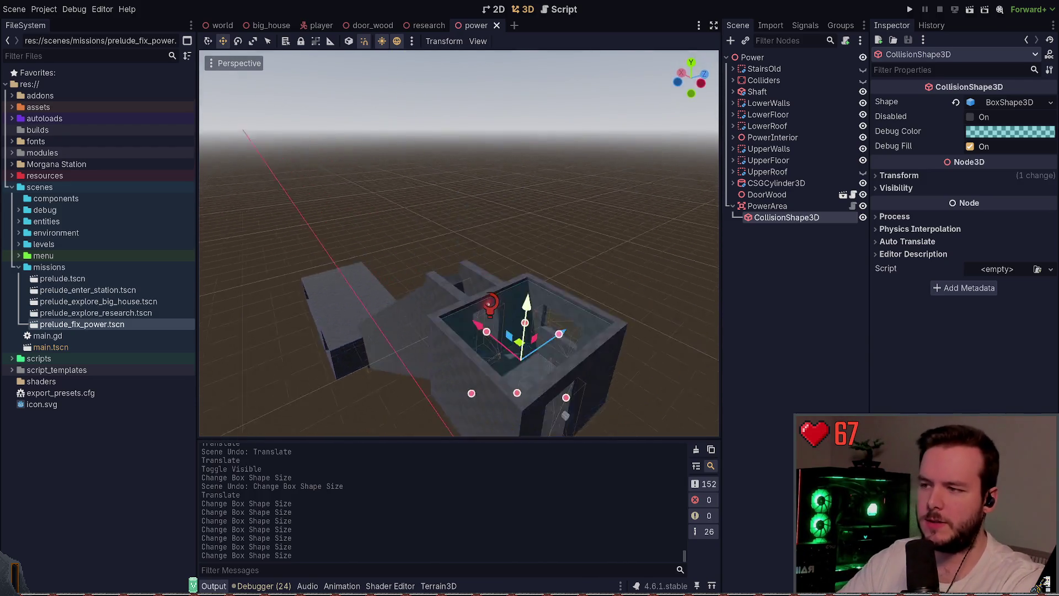
pyautogui.click(575, 158)
pyautogui.hotkey('ctrl', 's')
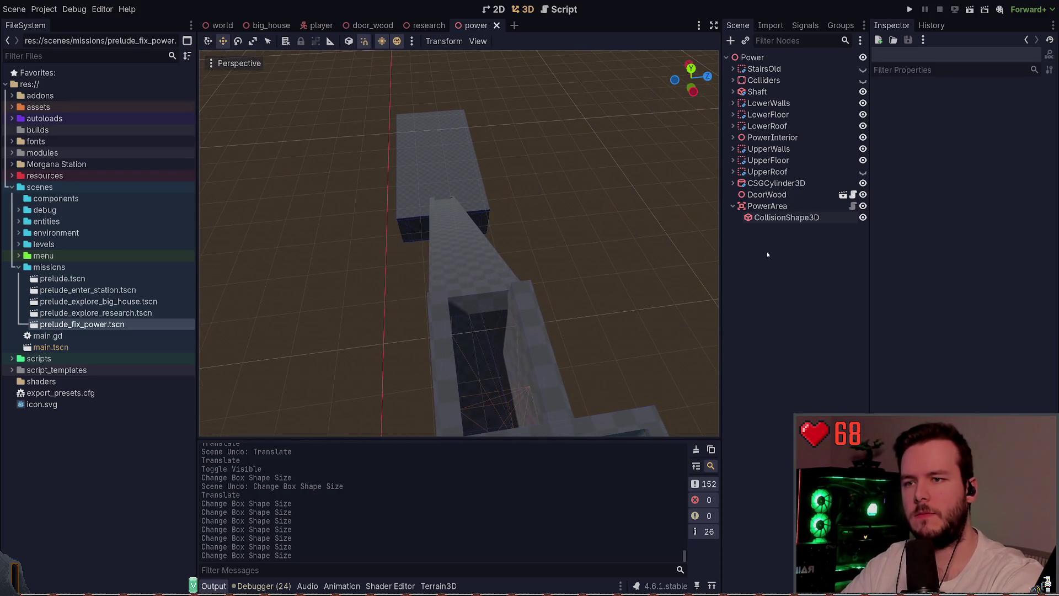
# - Show UpperRoof again and run the game to test the power area
pyautogui.click(862, 172)
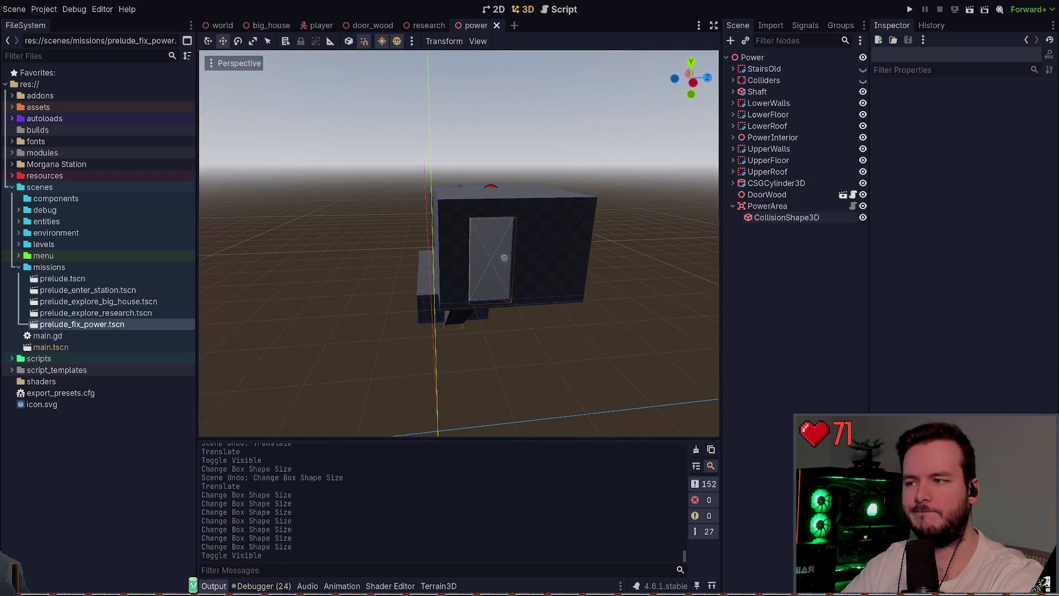
pyautogui.press('F5')
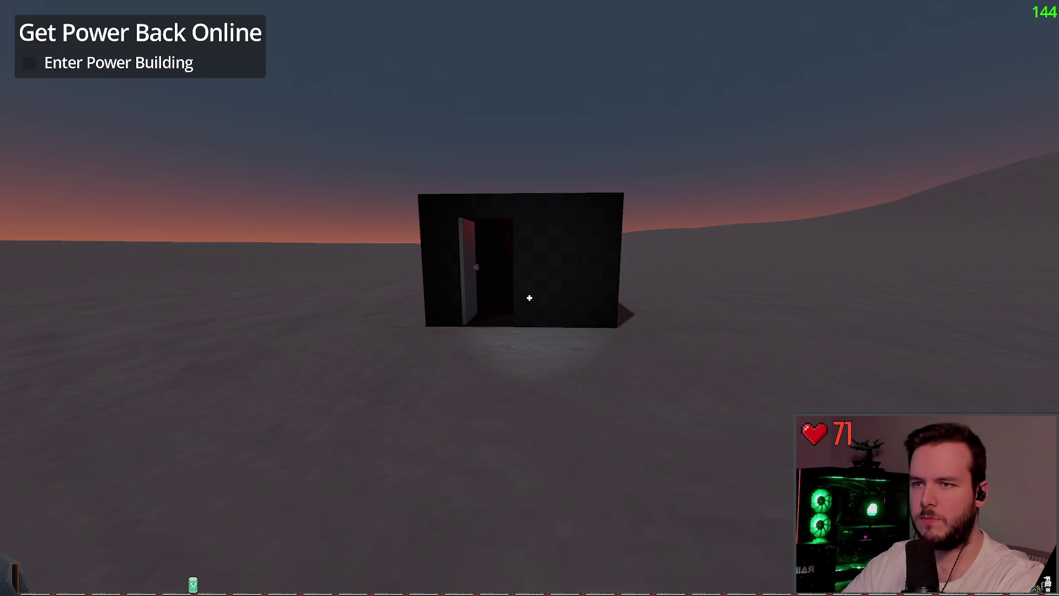
# - Stop the test run after the 'Get Power Back Online' objective appears
pyautogui.press('F8')
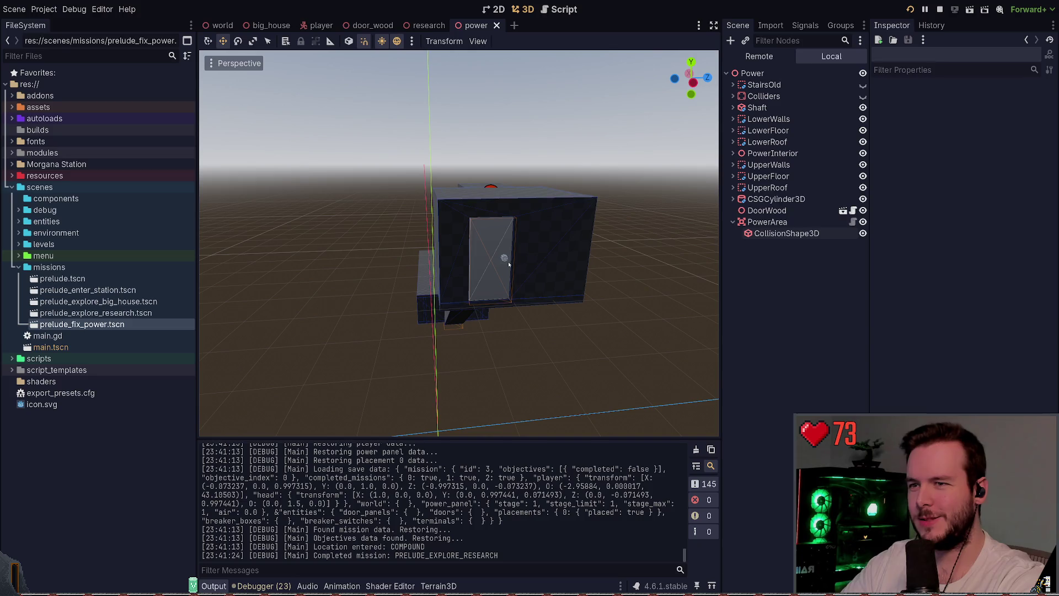
# - Open prelude_fix_power.tscn, add an ObjectiveInteract node under FixPower, and save the scene
pyautogui.press('Left')
pyautogui.press('Left')
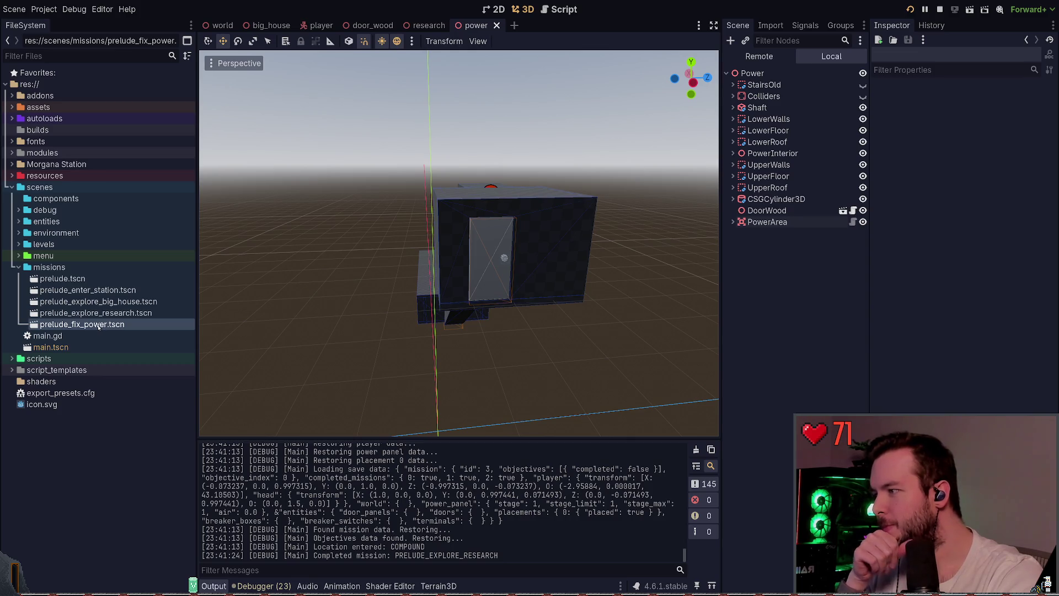
pyautogui.doubleClick(93, 325)
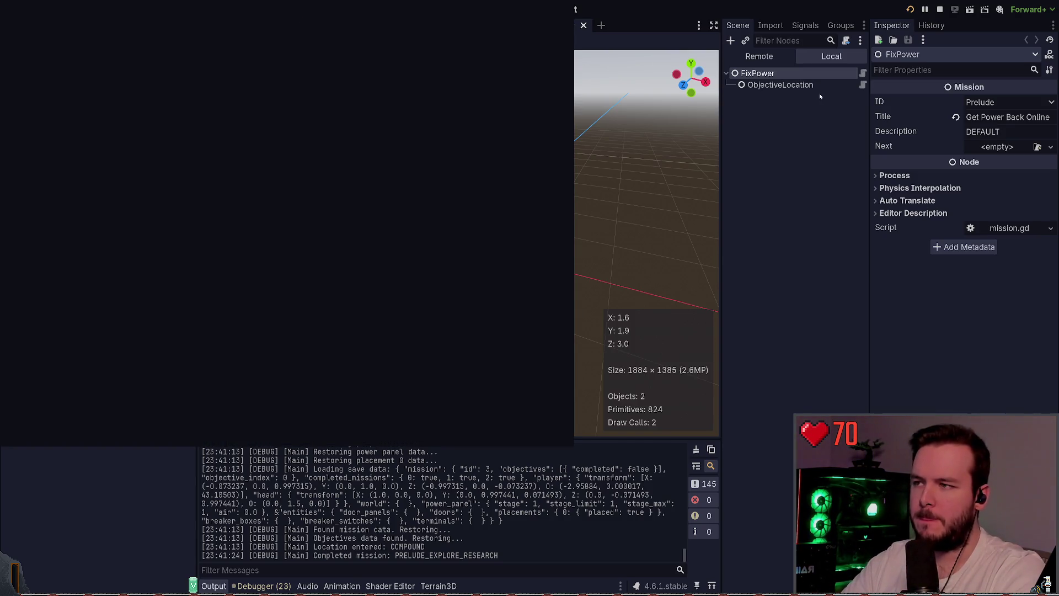
pyautogui.press('Return')
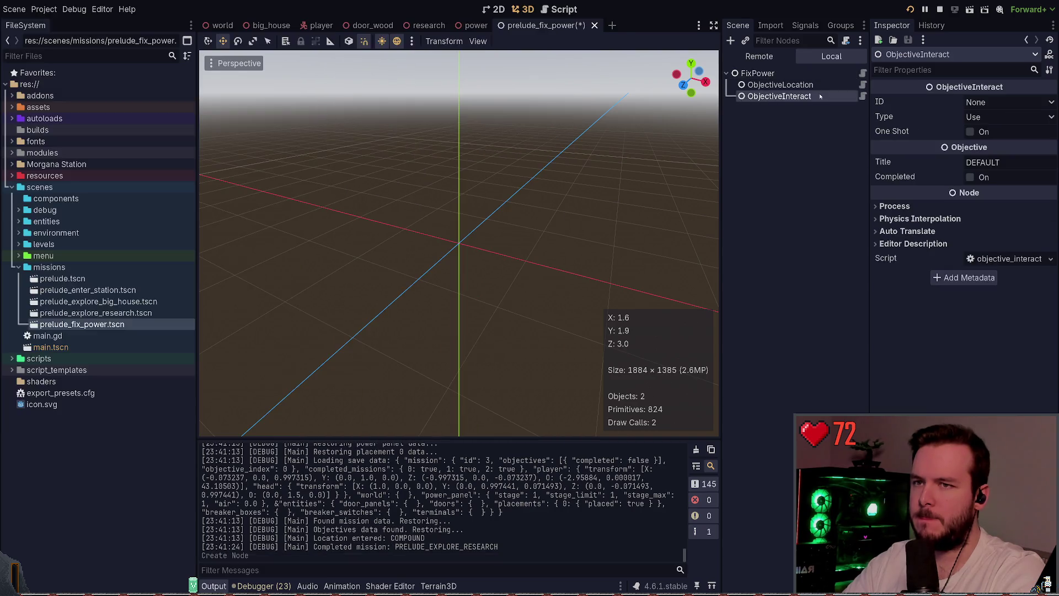
pyautogui.hotkey('ctrl', 's')
# - Edit the objective's Title field and relaunch the game with F5
pyautogui.click(1014, 160)
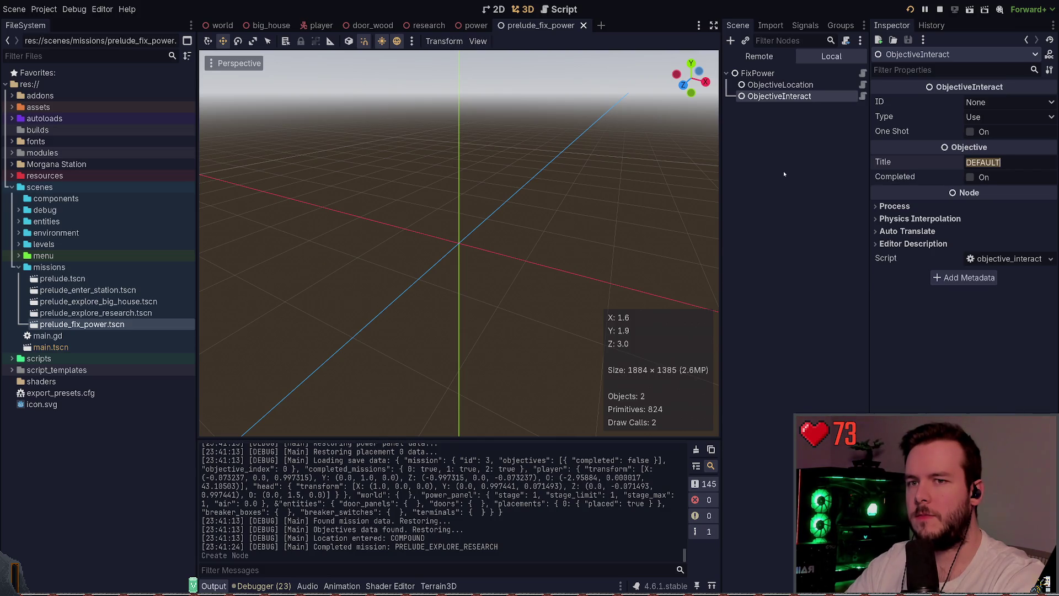
pyautogui.press('Return')
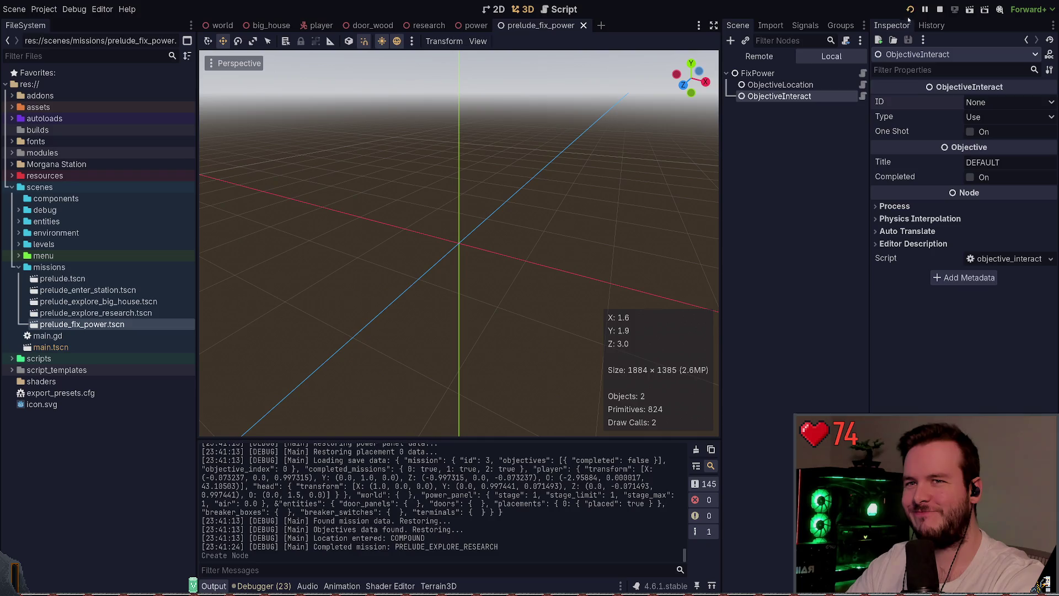
pyautogui.press('F5')
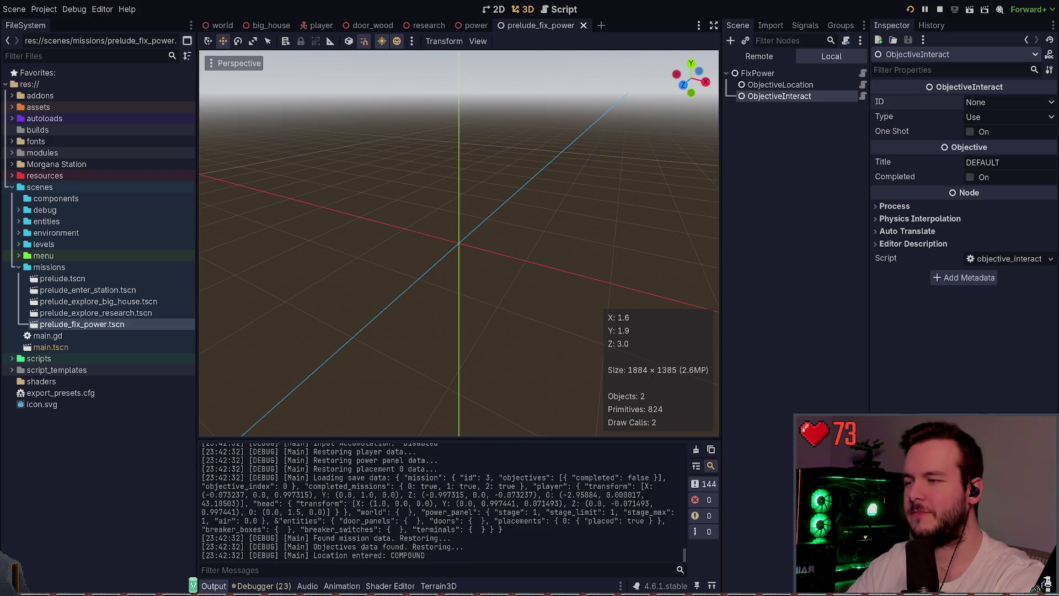
# - Walk across the snowfield into the power building doorway and back to test detection
pyautogui.press('w')
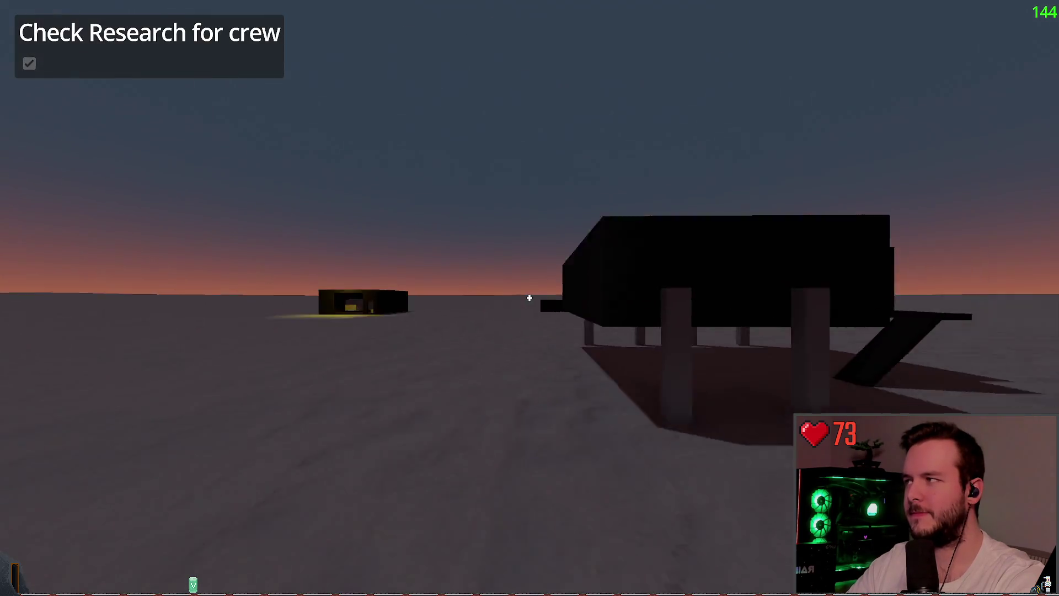
pyautogui.press('w')
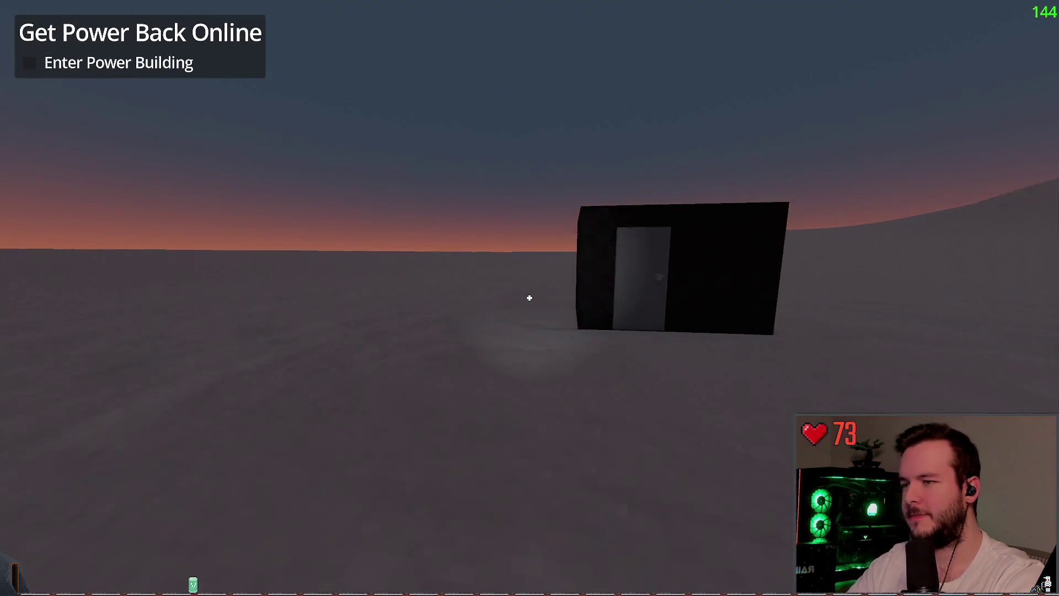
pyautogui.press('w')
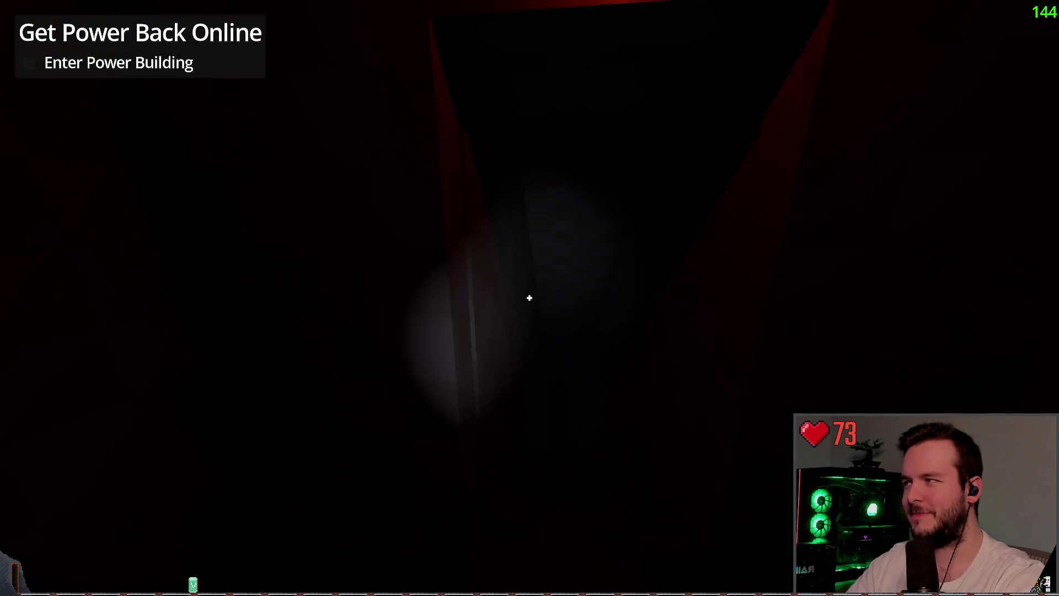
pyautogui.press('s')
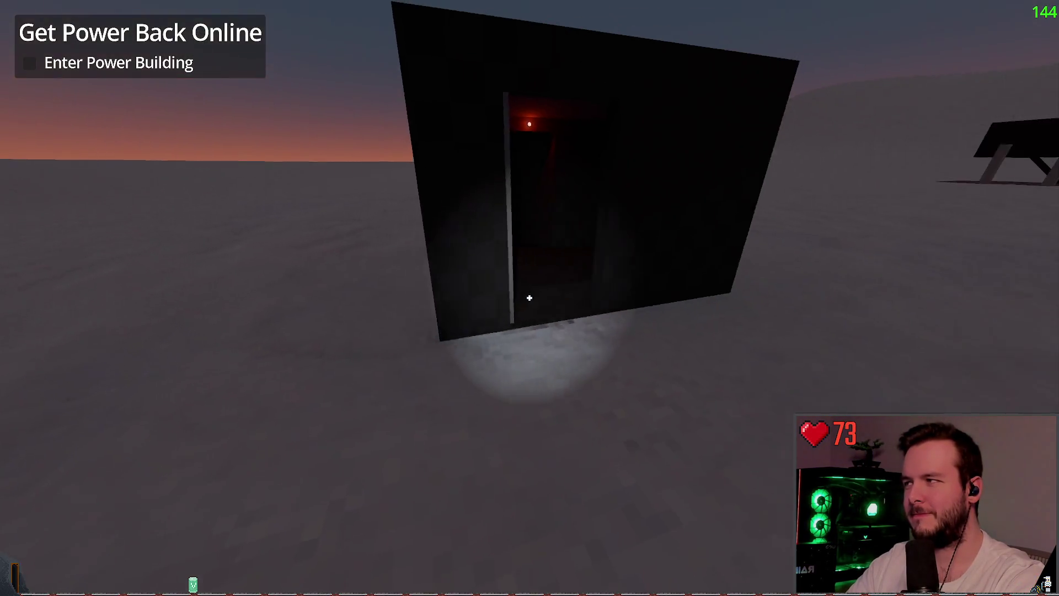
pyautogui.press('w')
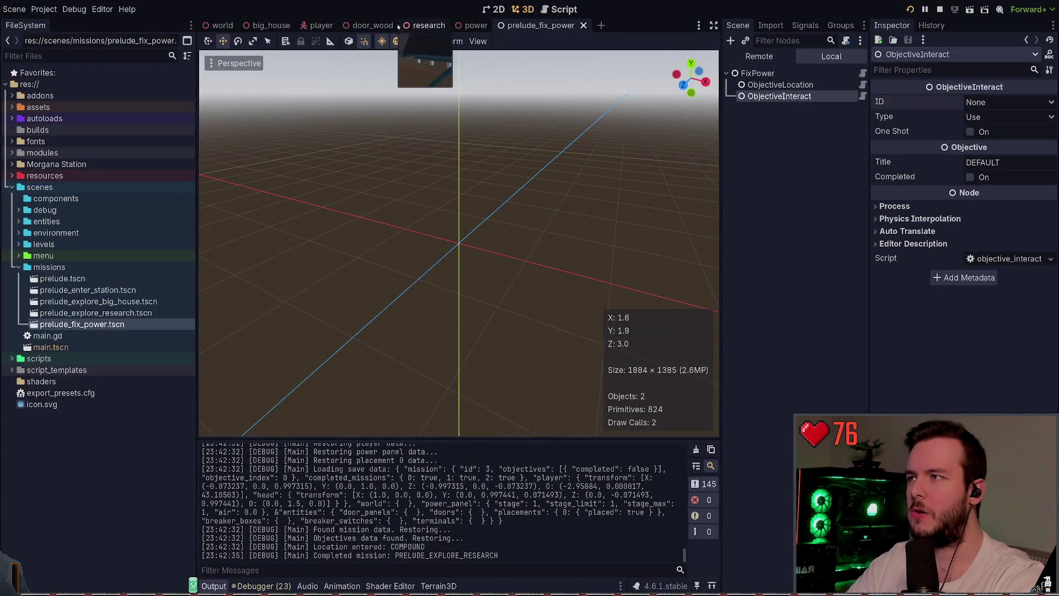
# - Switch PowerArea from collision layer 1 to layer 2, test-run, then use mask 2 with no layer
pyautogui.click(476, 25)
pyautogui.click(767, 222)
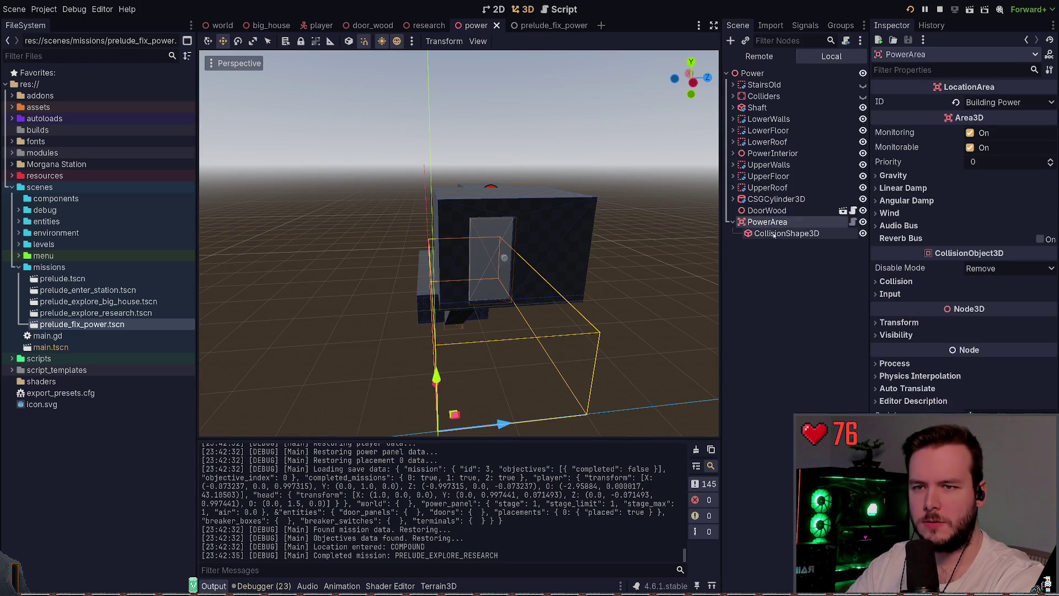
pyautogui.click(895, 281)
pyautogui.click(899, 313)
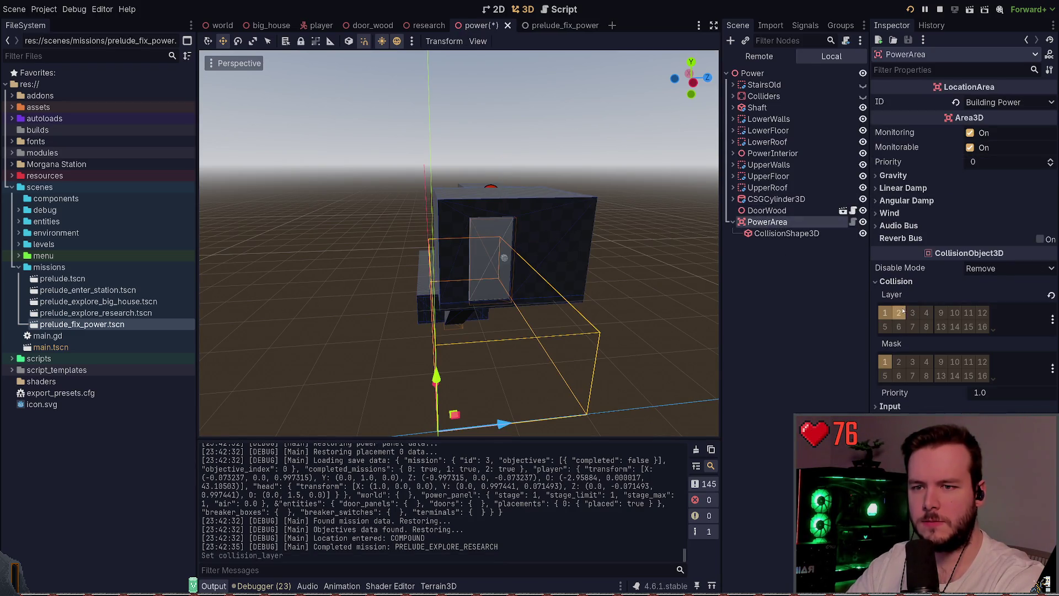
pyautogui.click(885, 312)
pyautogui.press('F5')
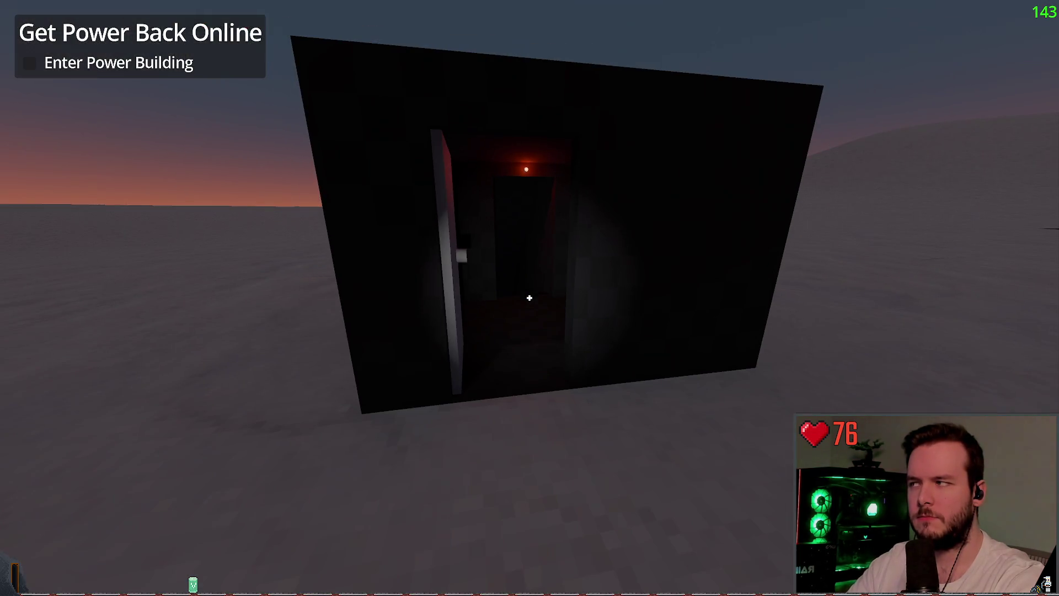
pyautogui.press('F8')
pyautogui.click(899, 362)
pyautogui.click(899, 313)
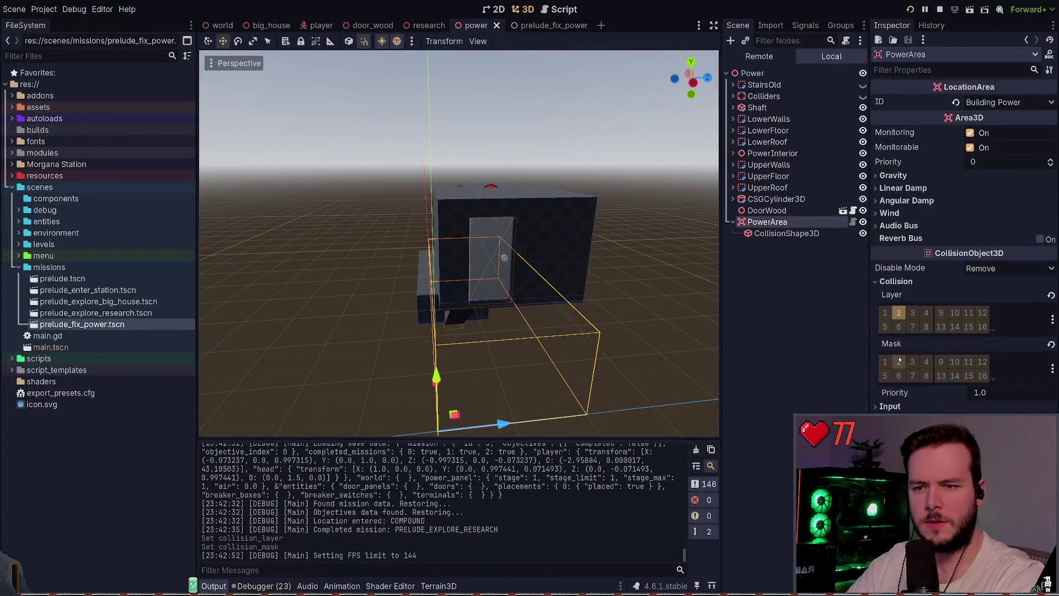
# - Relaunch the game, visit the power panel, and exit through the building's door
pyautogui.press('F5')
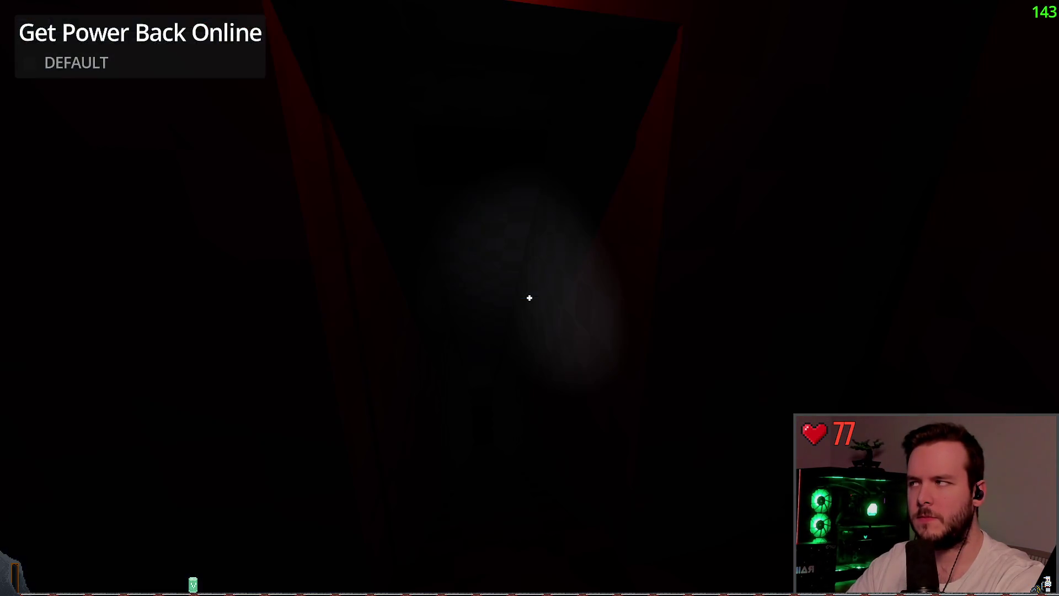
pyautogui.press('w')
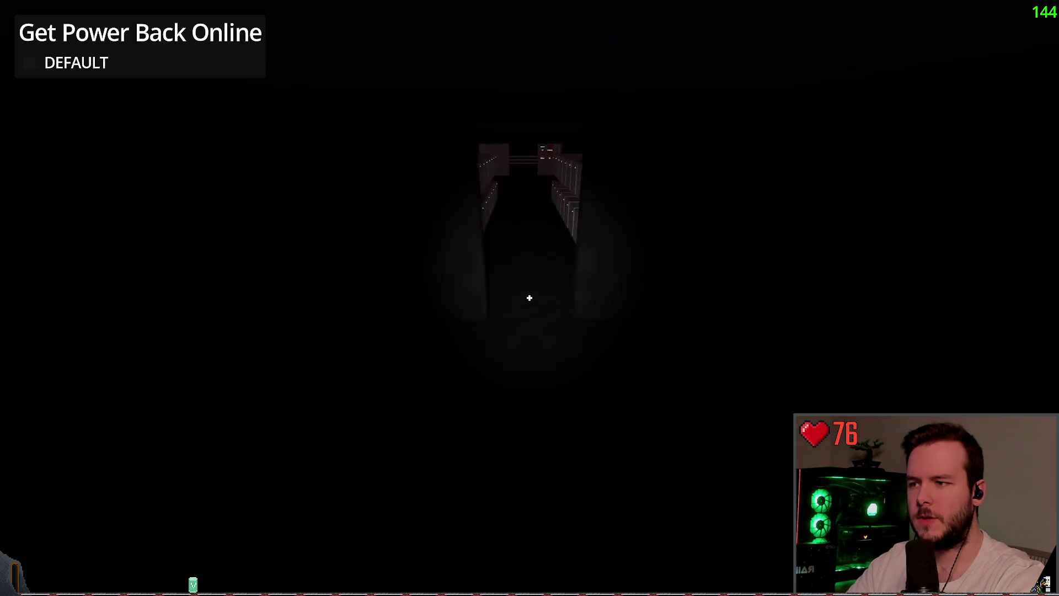
pyautogui.press('s')
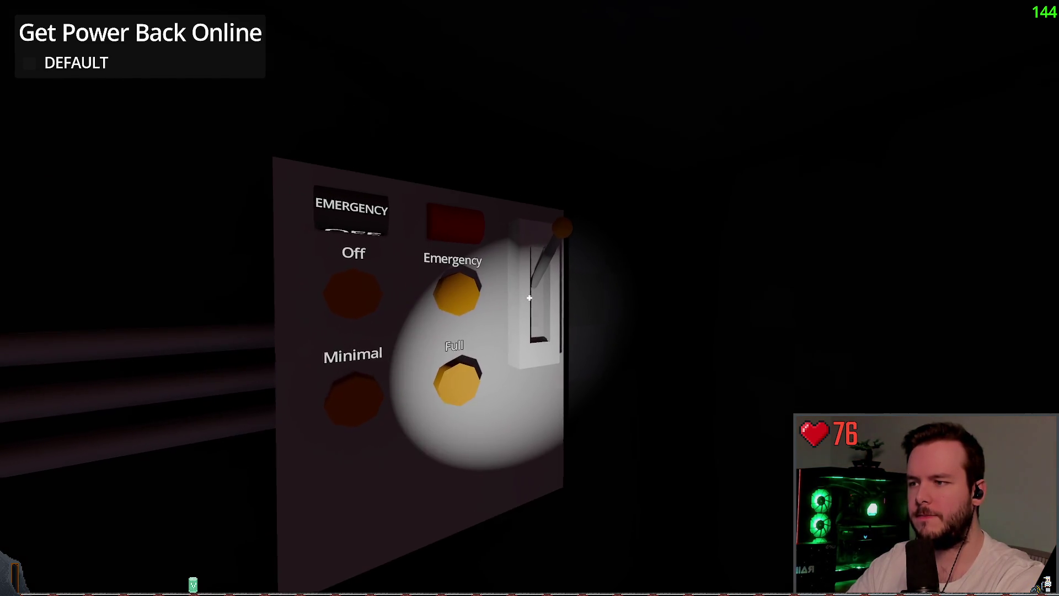
pyautogui.press('a')
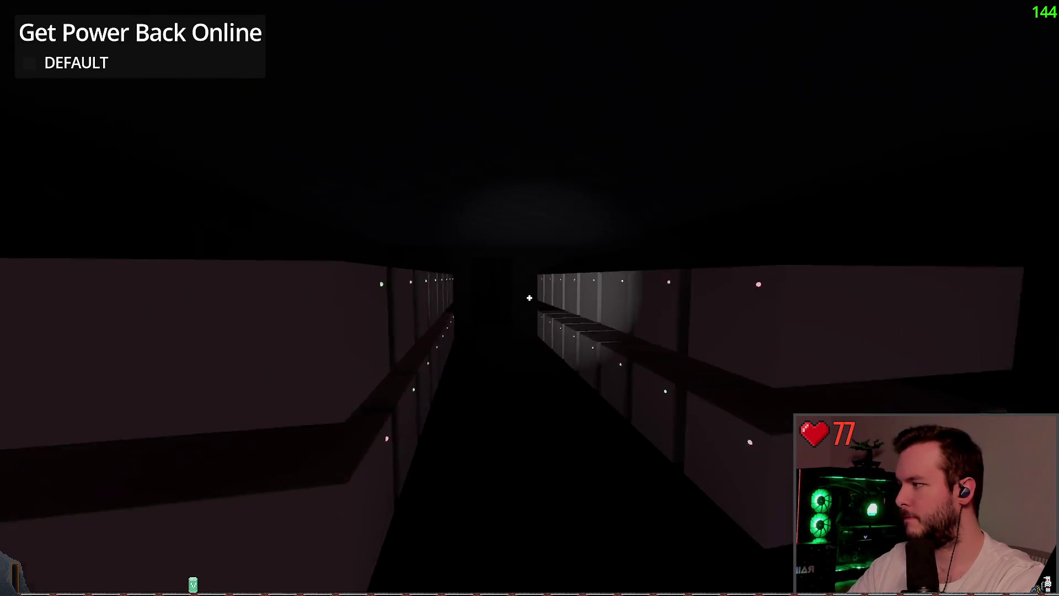
pyautogui.press('w')
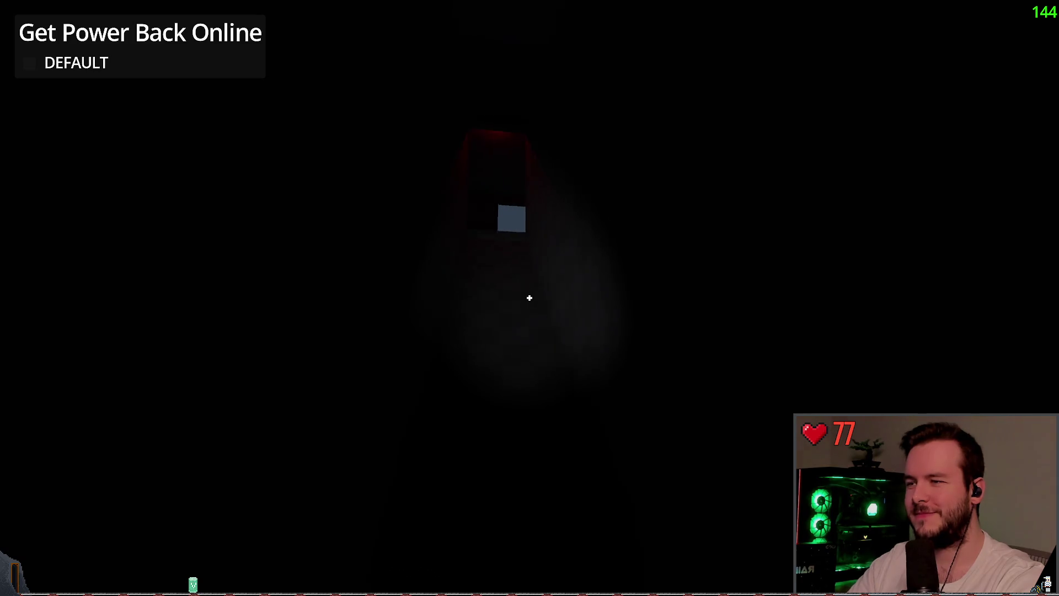
pyautogui.click(529, 298)
# - Walk to the raised black building and try to open its door
pyautogui.press('w')
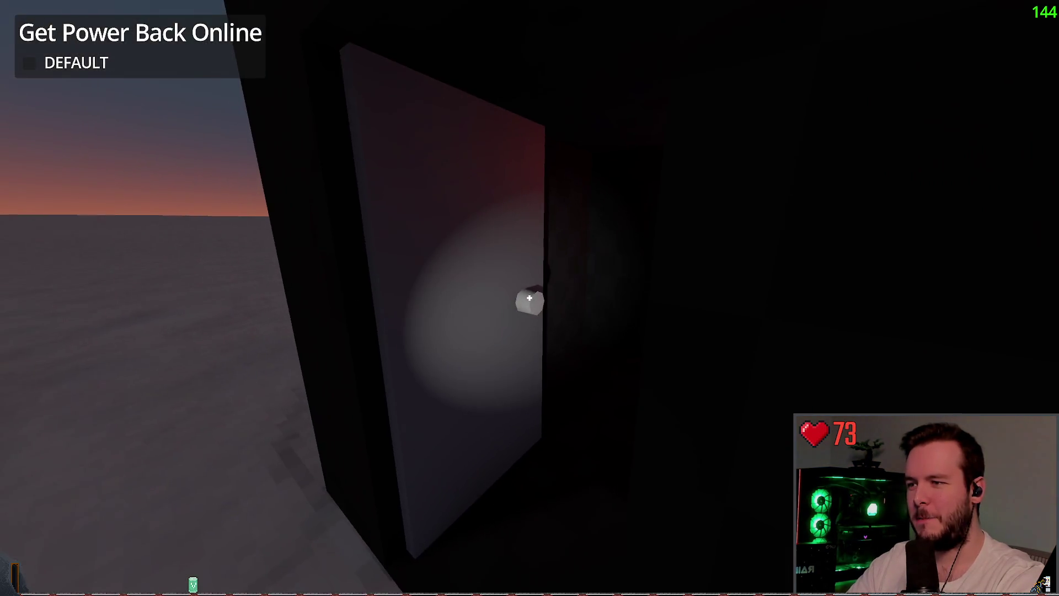
pyautogui.press('w')
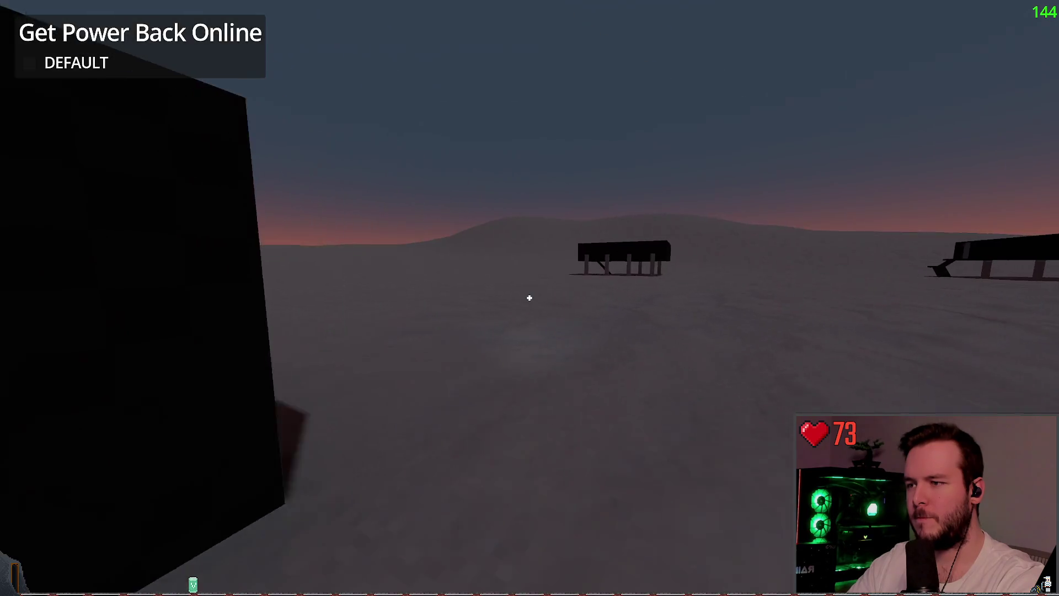
pyautogui.press('w')
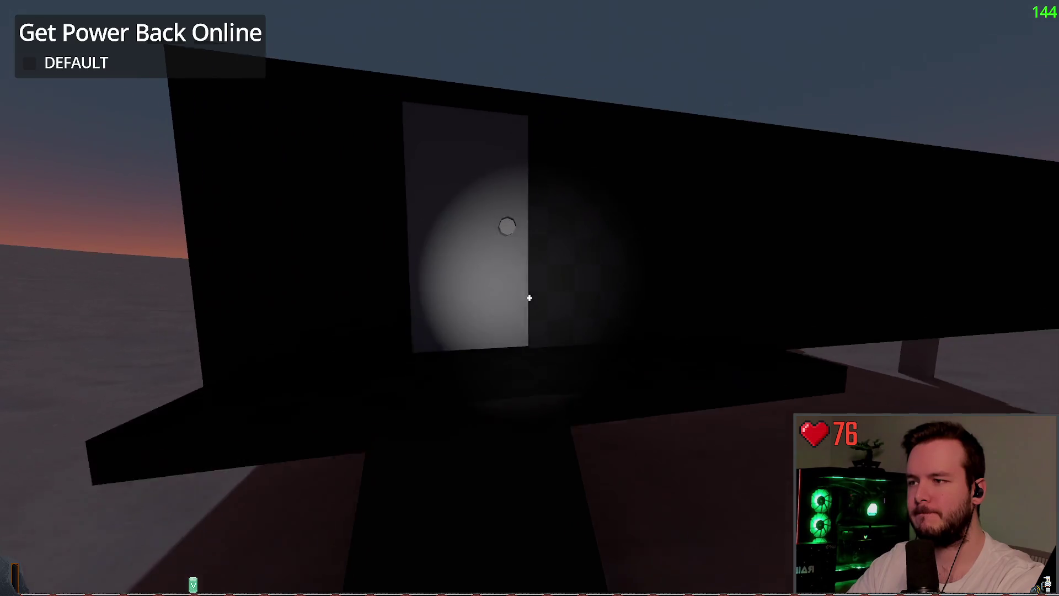
pyautogui.press('e')
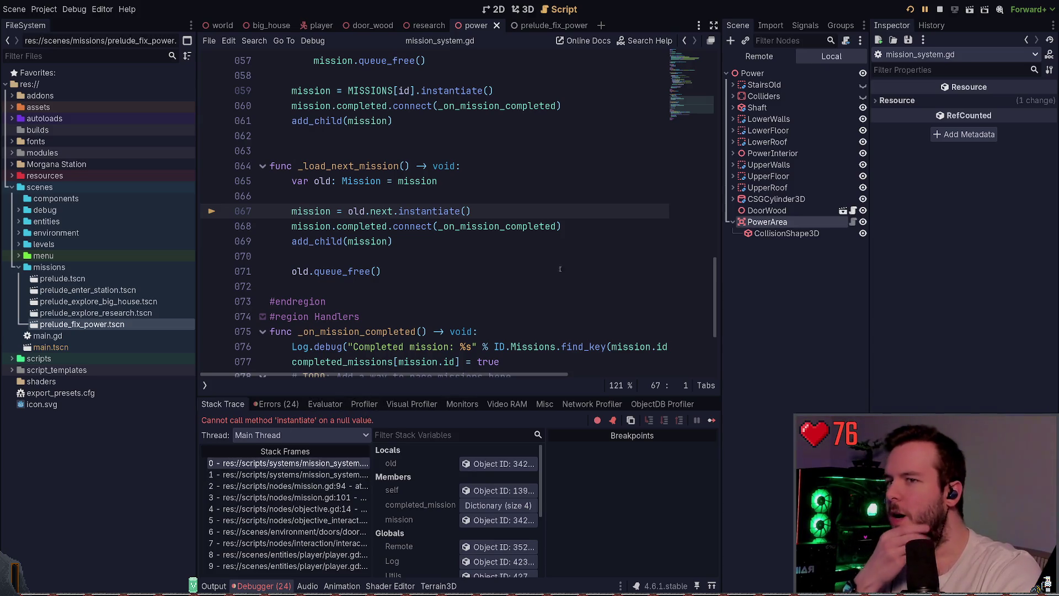
# - Stop the crashed game, select PowerArea, and review the Errors list and stack trace
pyautogui.click(940, 9)
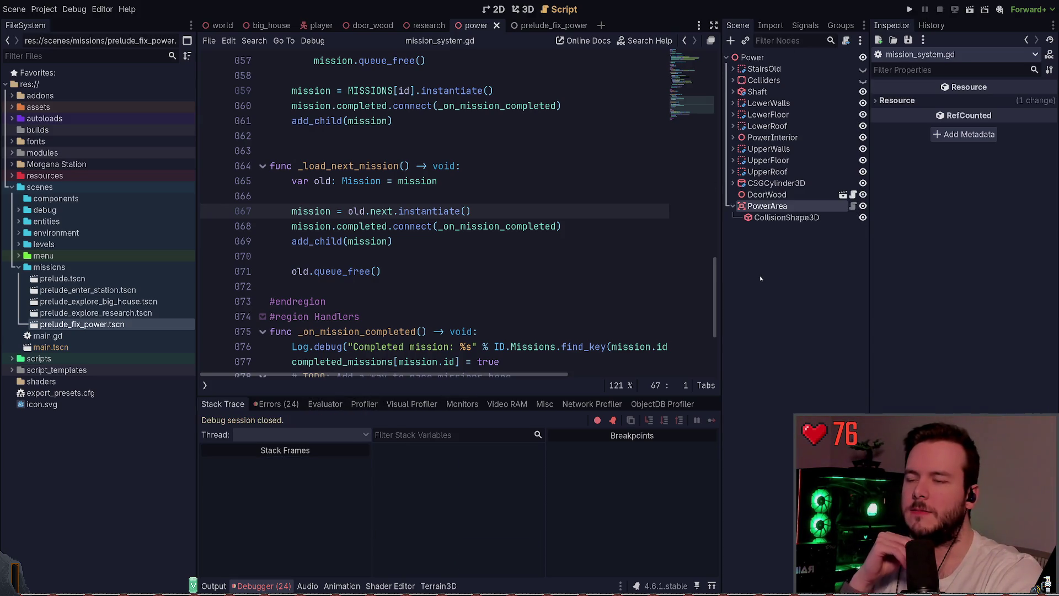
pyautogui.click(764, 205)
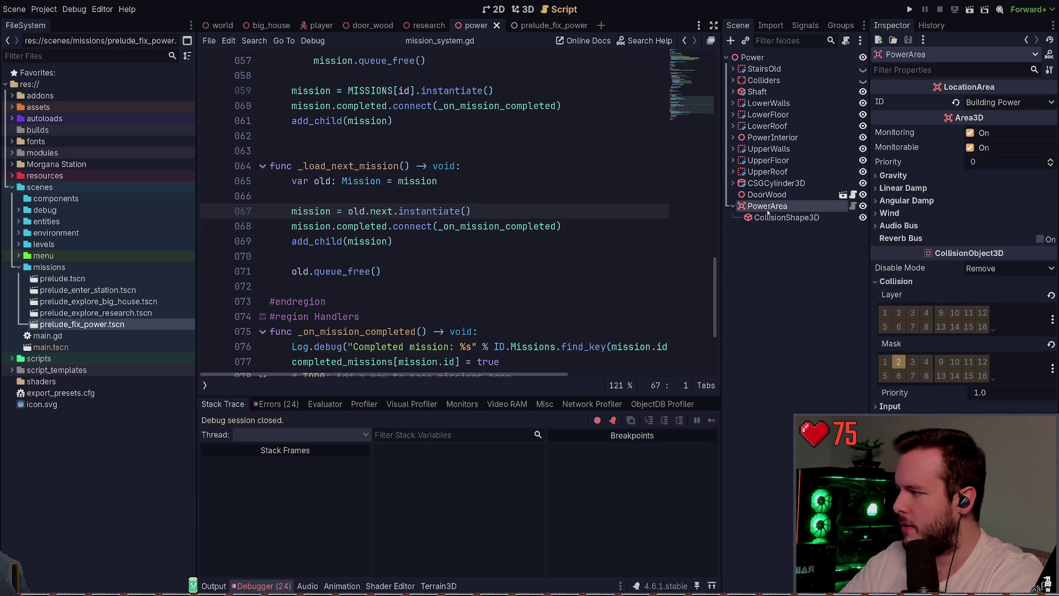
pyautogui.click(276, 404)
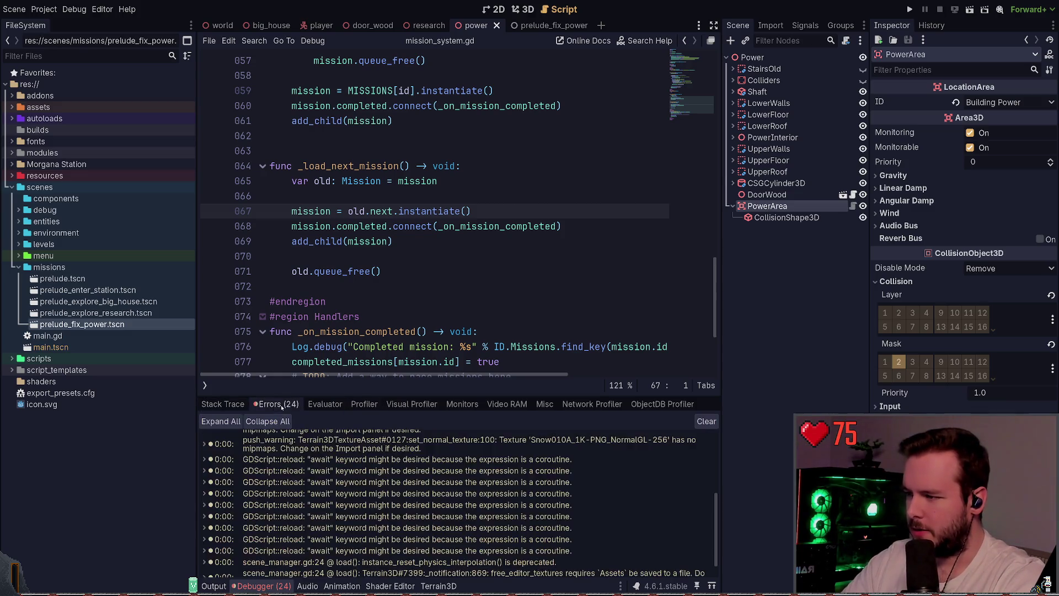
pyautogui.click(223, 404)
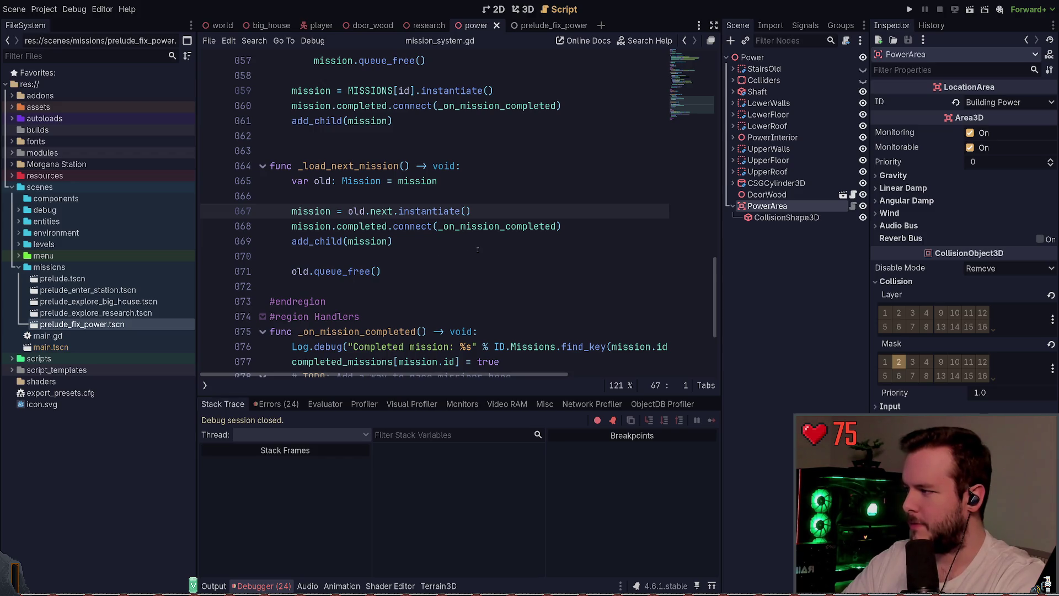
# - In the prelude_fix_power scene, inspect the ObjectiveLocation and ObjectiveInteract objectives
pyautogui.click(546, 25)
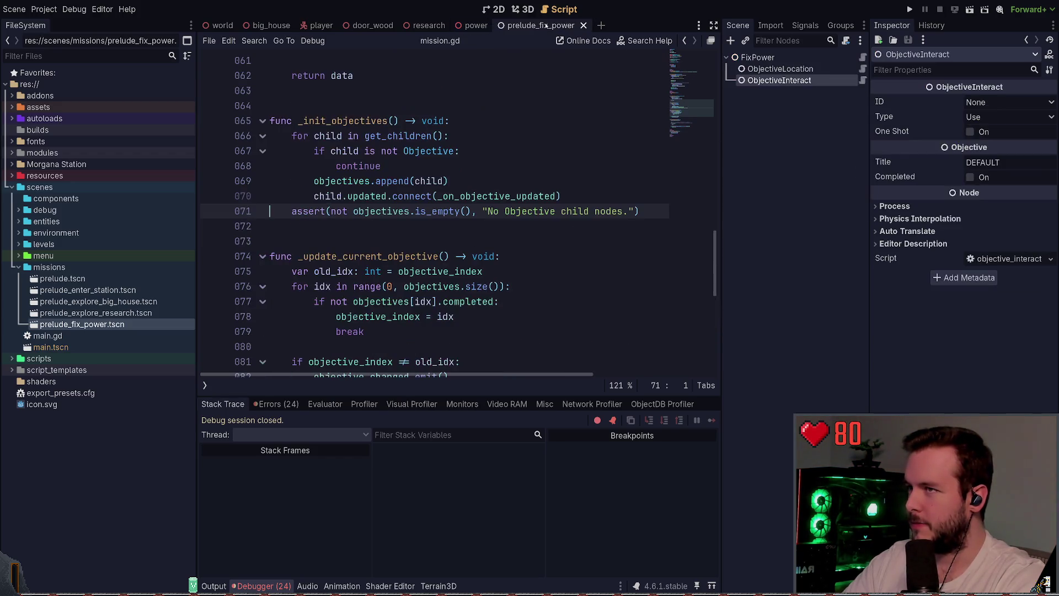
pyautogui.click(783, 69)
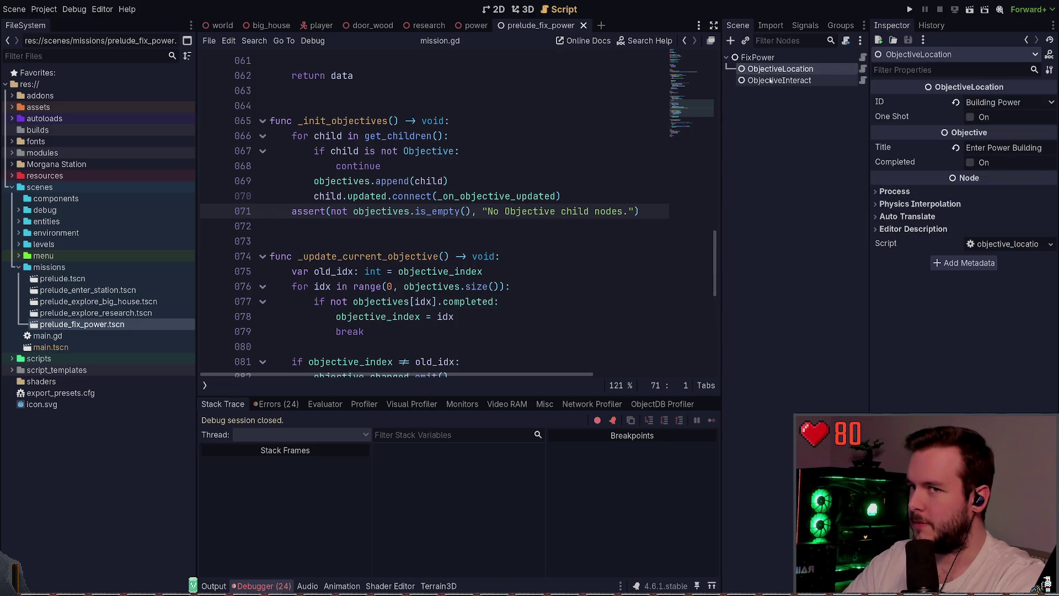
pyautogui.click(771, 81)
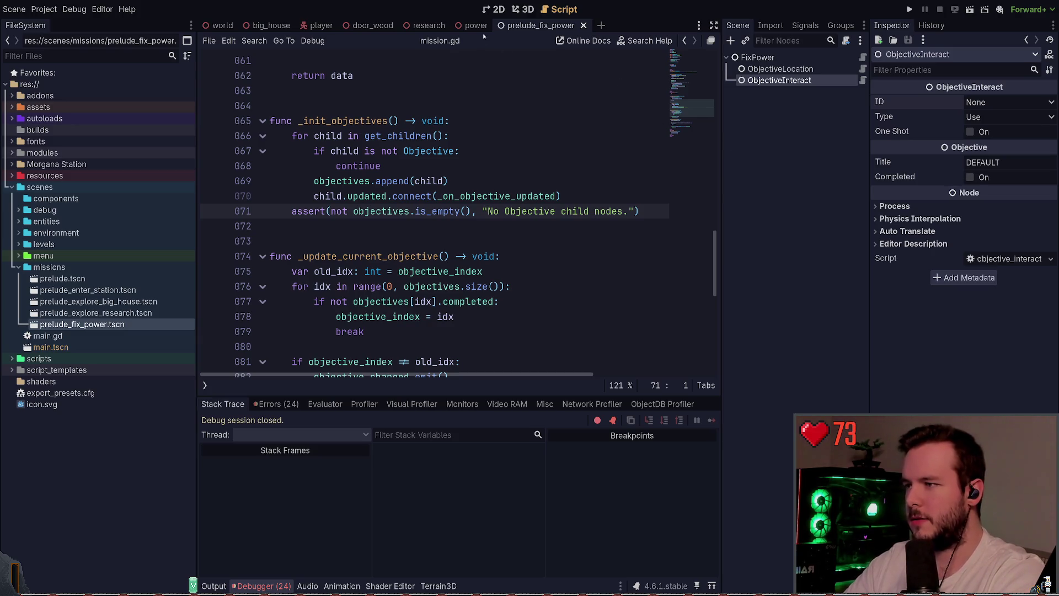
pyautogui.hotkey('alt', 'Tab')
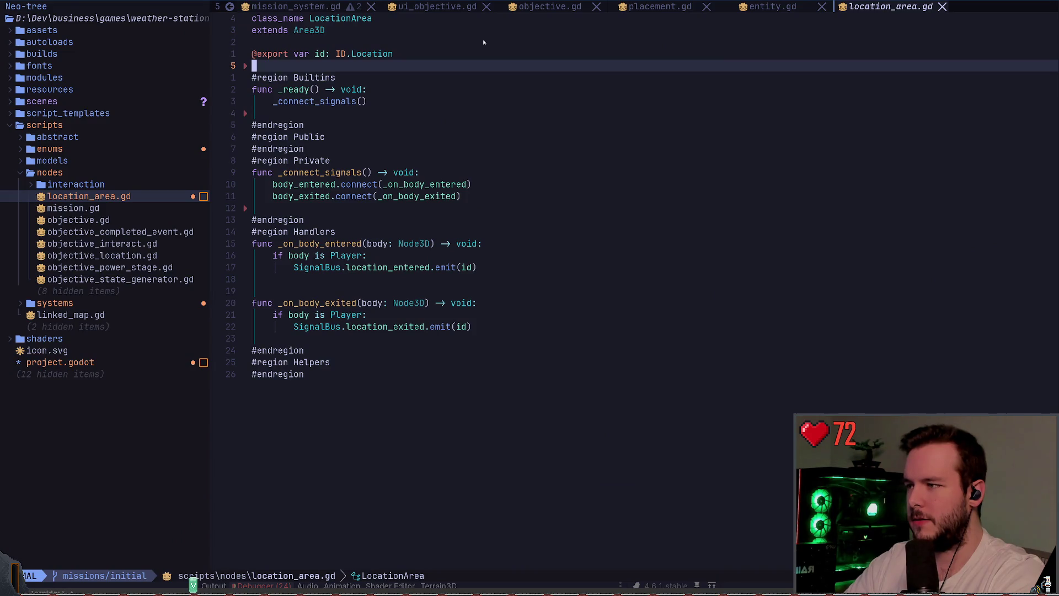
pyautogui.press('j')
pyautogui.press('j')
pyautogui.press('j')
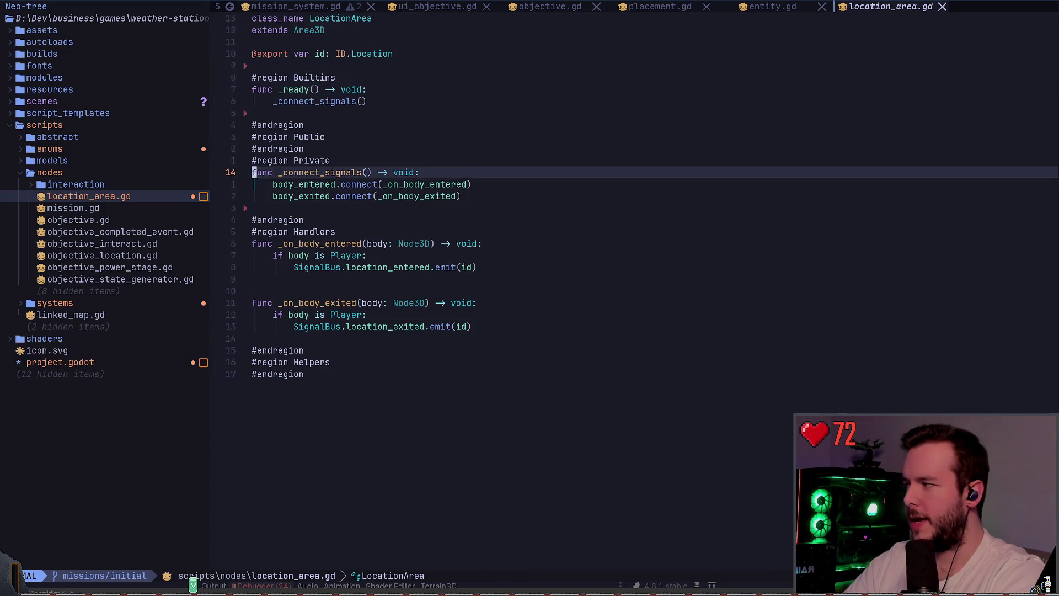
pyautogui.press('8')
pyautogui.press('j')
pyautogui.press('w')
pyautogui.press('w')
pyautogui.press('w')
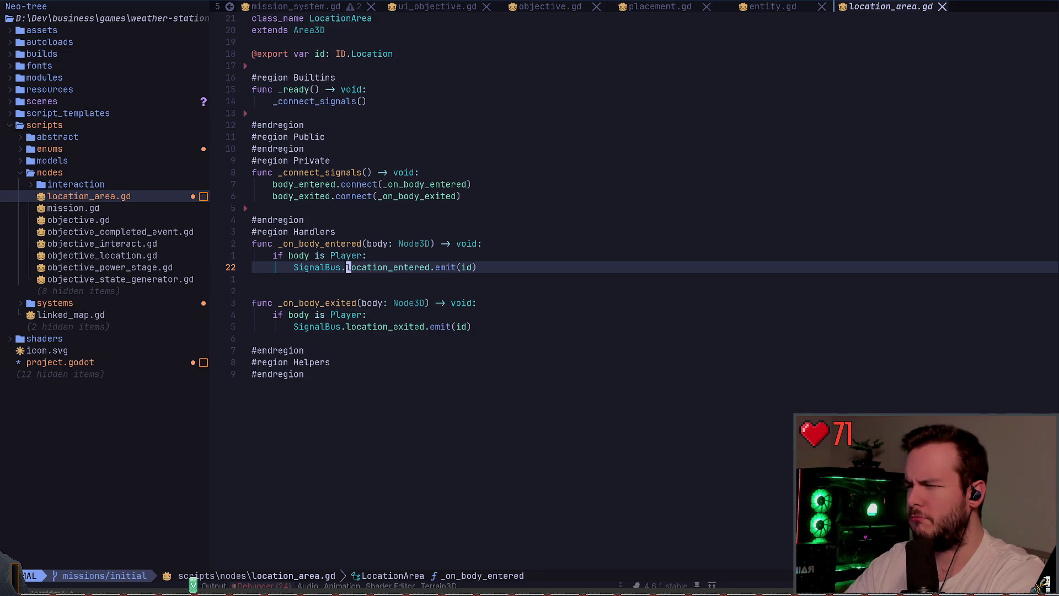
pyautogui.hotkey('alt', 'Tab')
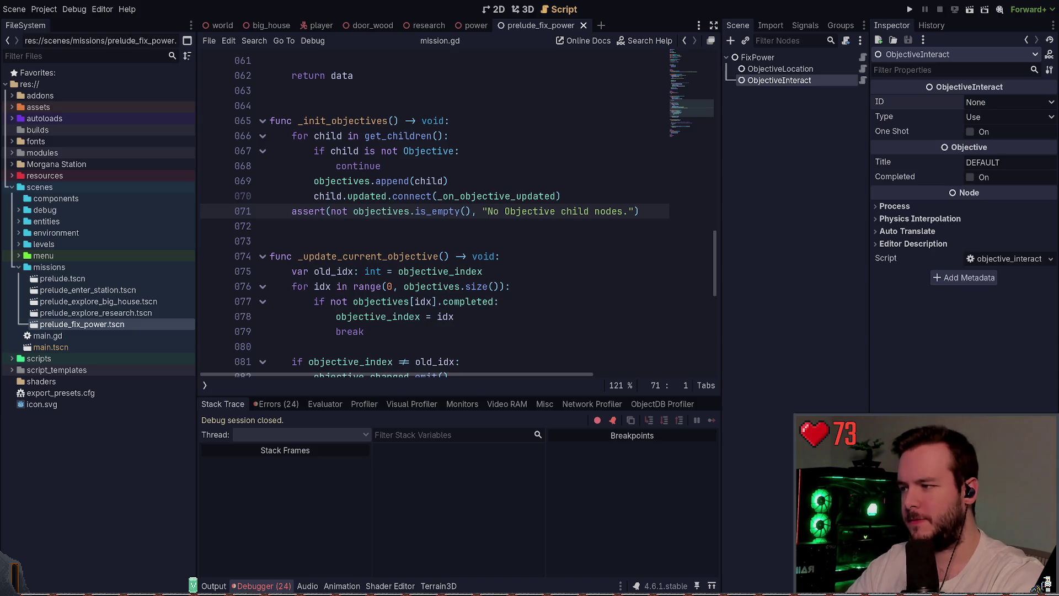
pyautogui.scroll(10, 436, 215)
pyautogui.scroll(4, 407, 208)
pyautogui.click(407, 204)
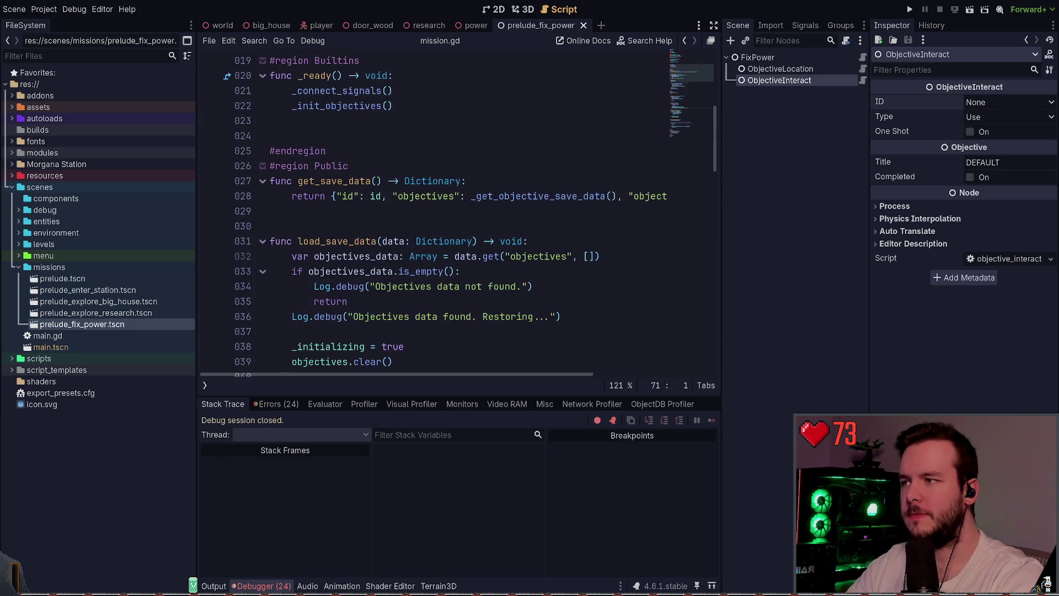
pyautogui.scroll(5, 407, 208)
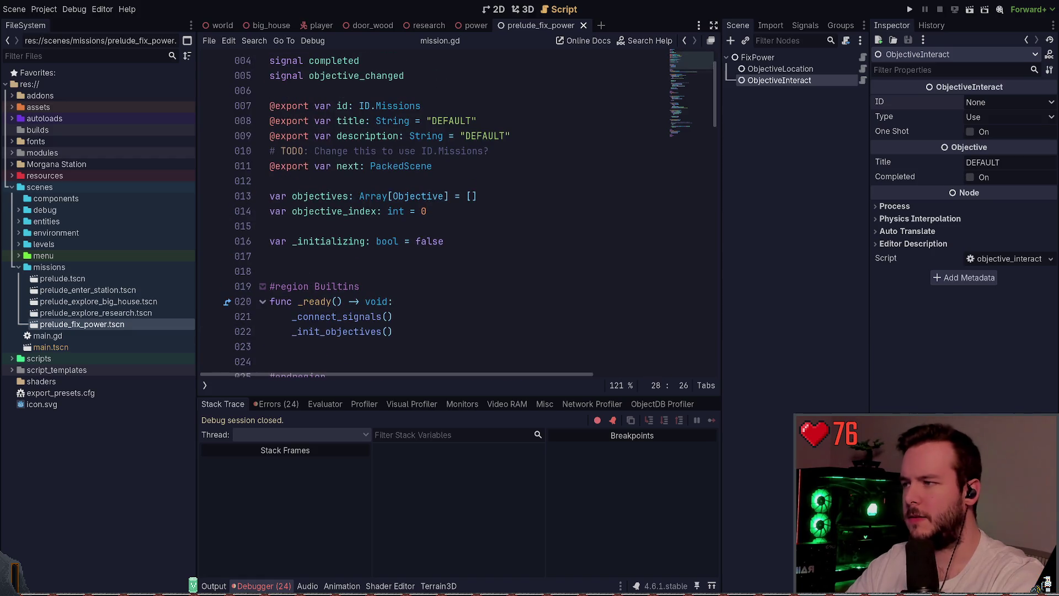
pyautogui.hotkey('alt', 'Tab')
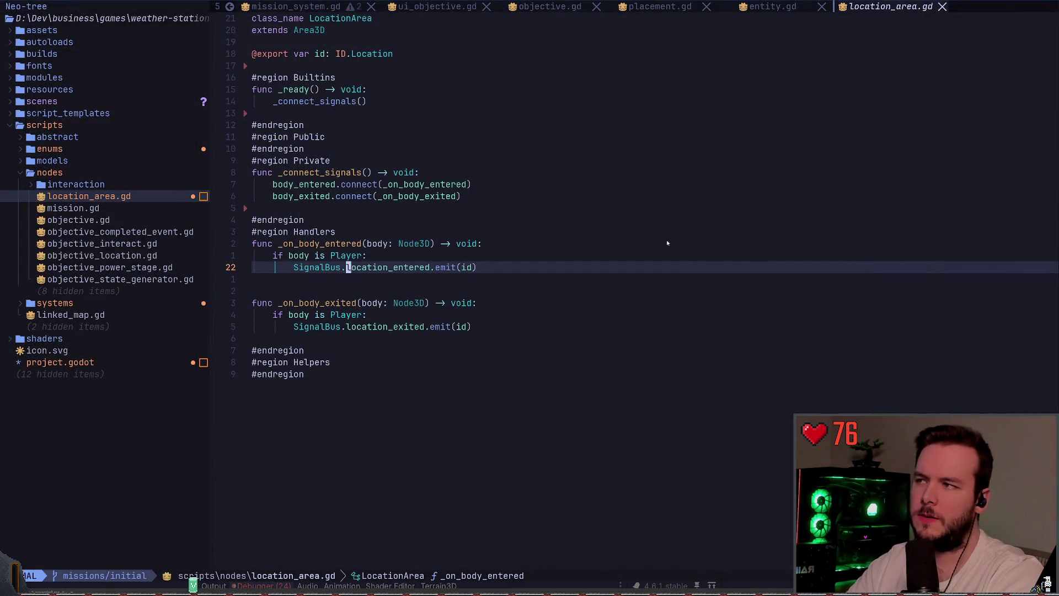
# - Start a live grep for 'objective', then cancel it
pyautogui.press('space')
pyautogui.write('fg')
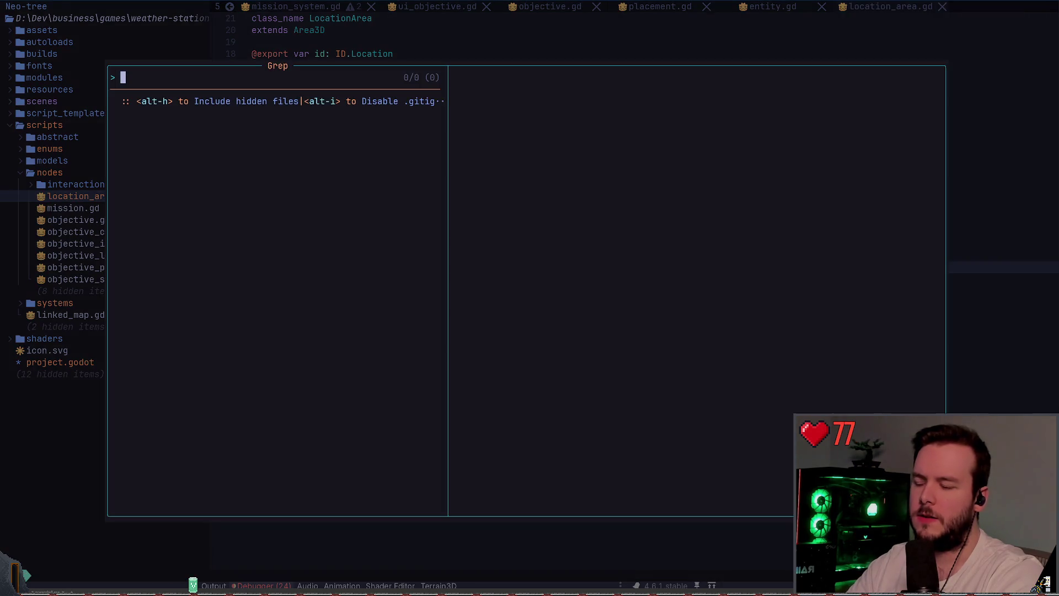
pyautogui.write('objective')
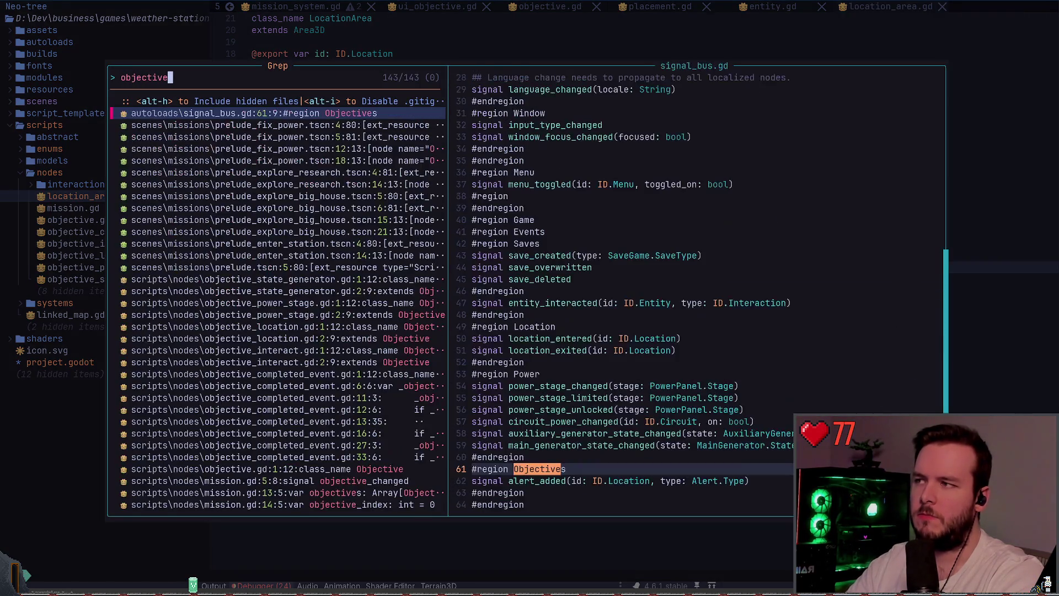
pyautogui.press('Escape')
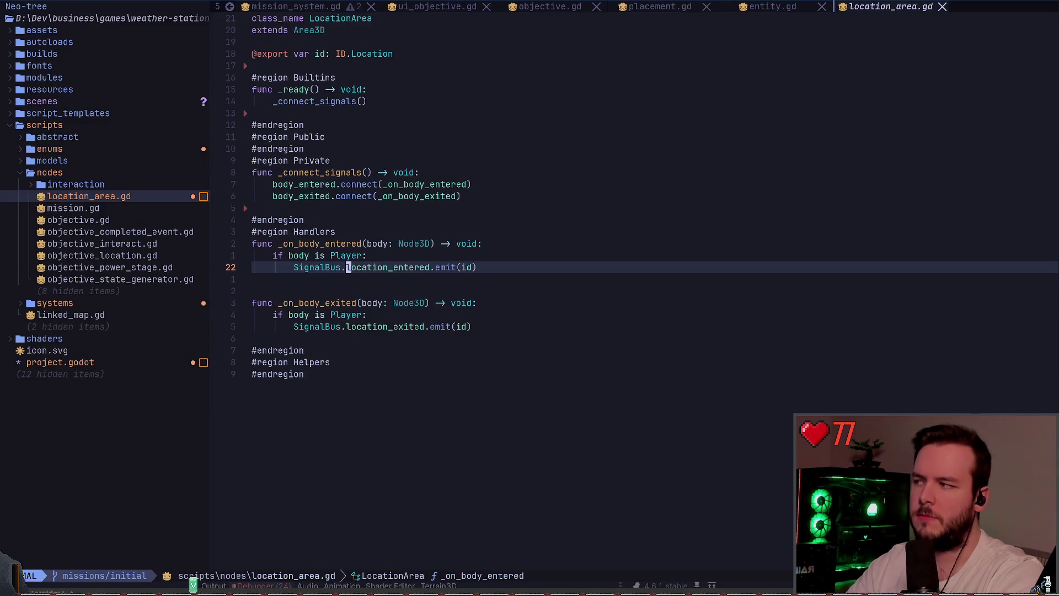
# - Find 'objective' files, preview the objective_* scripts, and open objective_interact.gd
pyautogui.press('space')
pyautogui.press('f')
pyautogui.press('f')
pyautogui.write('objective')
pyautogui.press('Down')
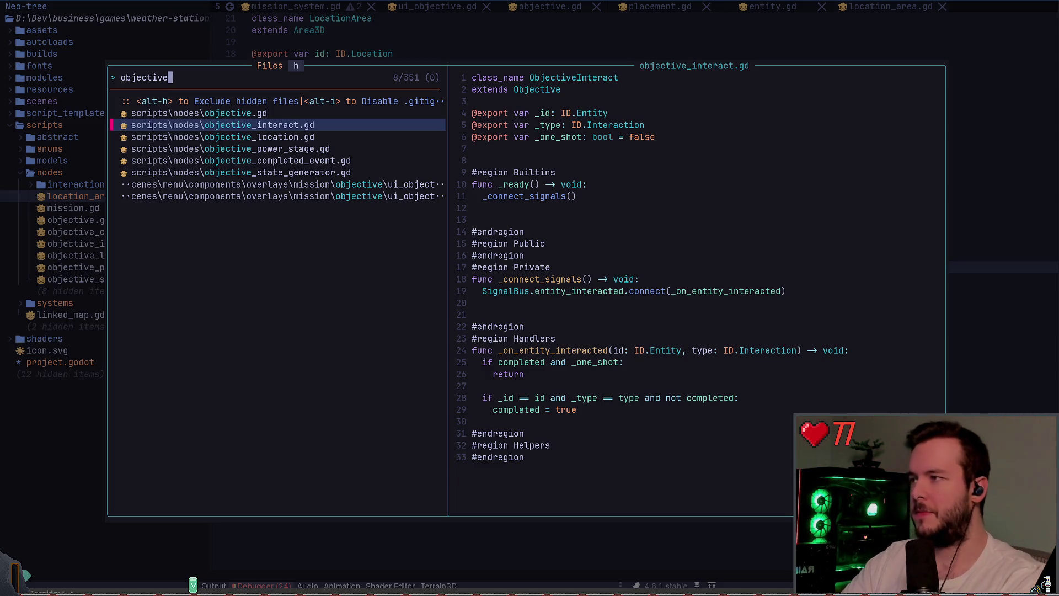
pyautogui.press('Down')
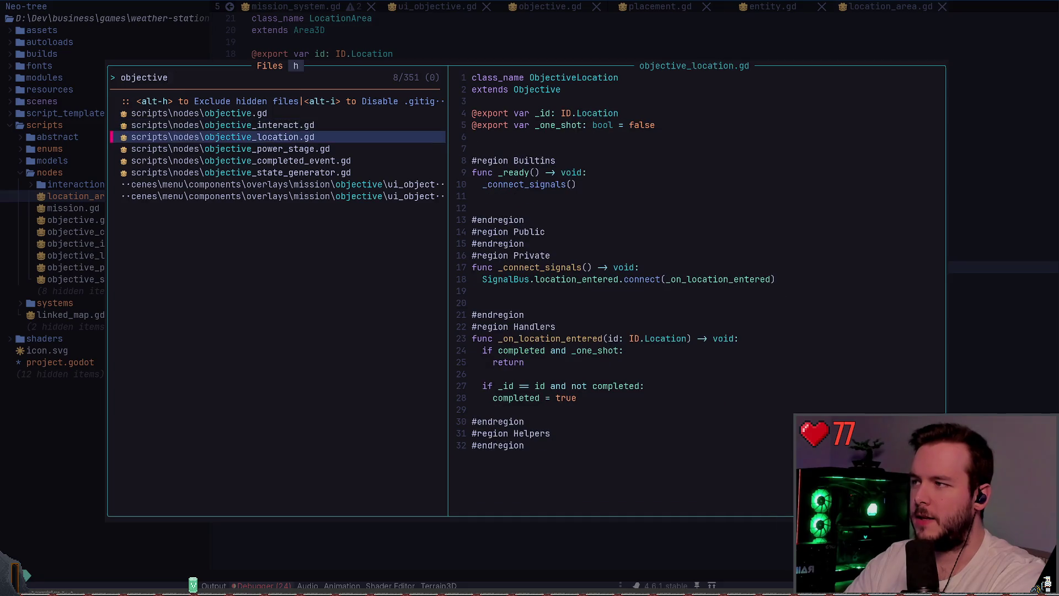
pyautogui.press('Up')
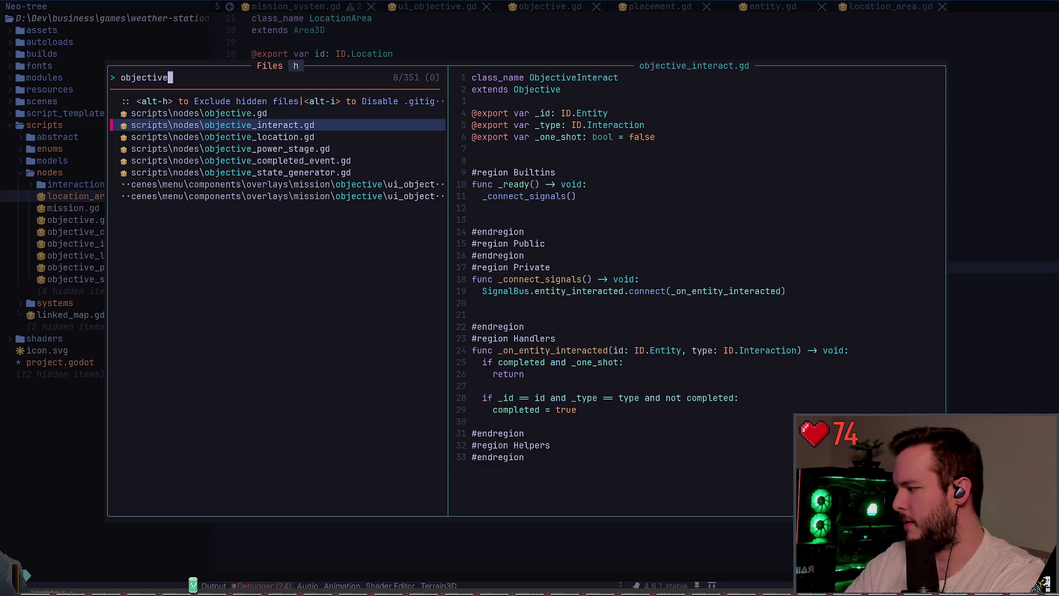
pyautogui.press('Down')
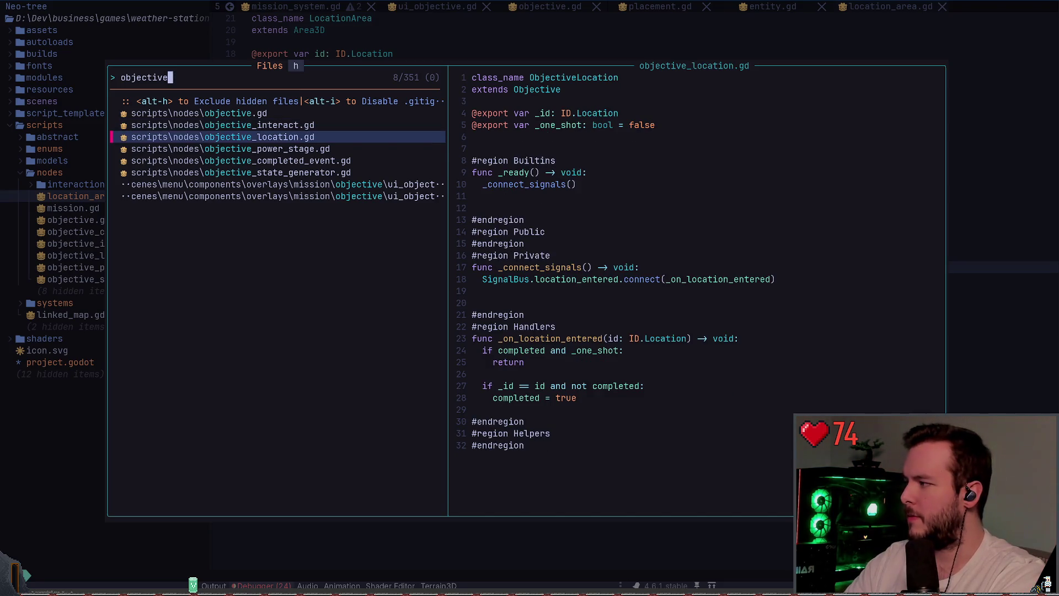
pyautogui.press('Down')
pyautogui.press('Down')
pyautogui.press('Down')
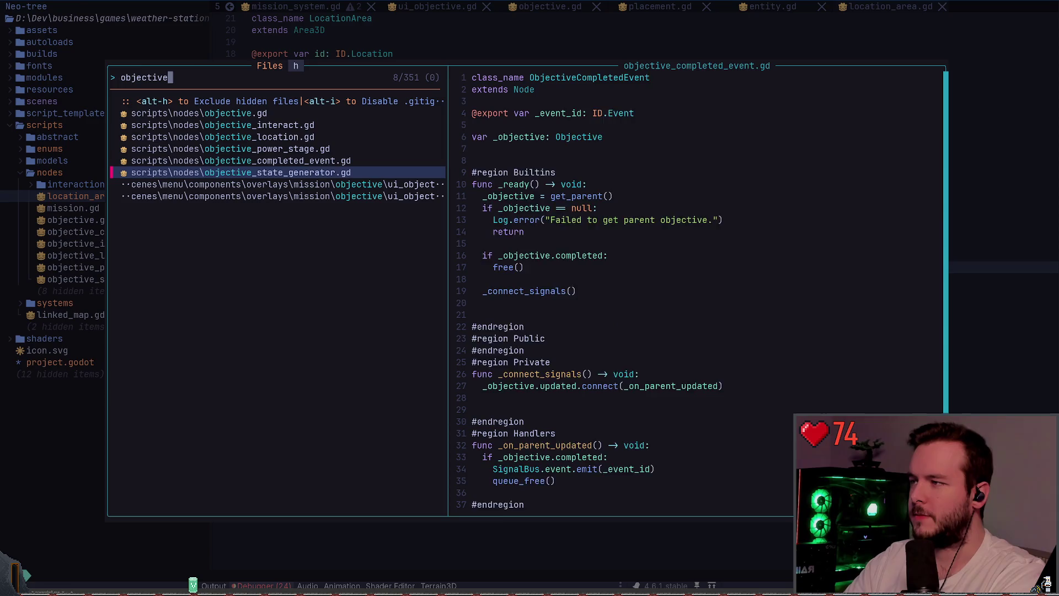
pyautogui.press('Up')
pyautogui.press('Up')
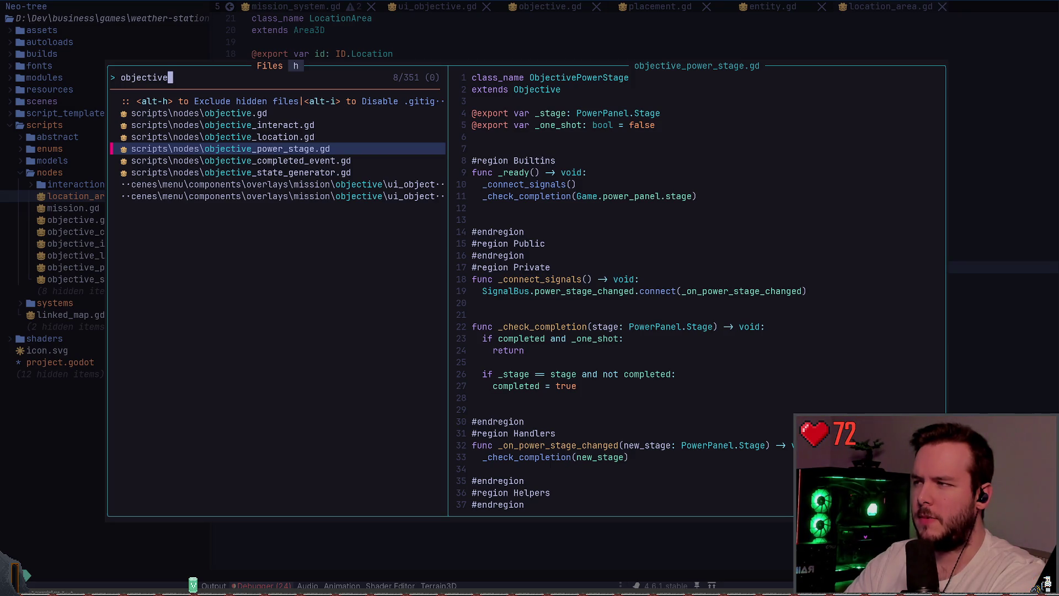
pyautogui.press('Up')
pyautogui.press('Up')
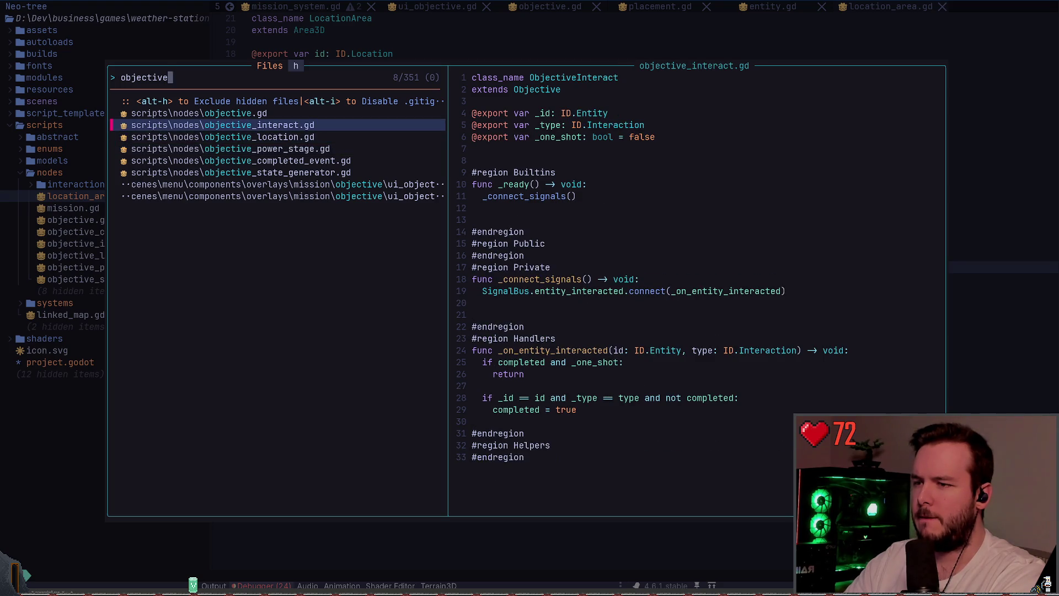
pyautogui.press('Return')
# - Move below the SignalBus connect line in objective_interact.gd, then return to Godot
pyautogui.press('1')
pyautogui.press('4')
pyautogui.press('j')
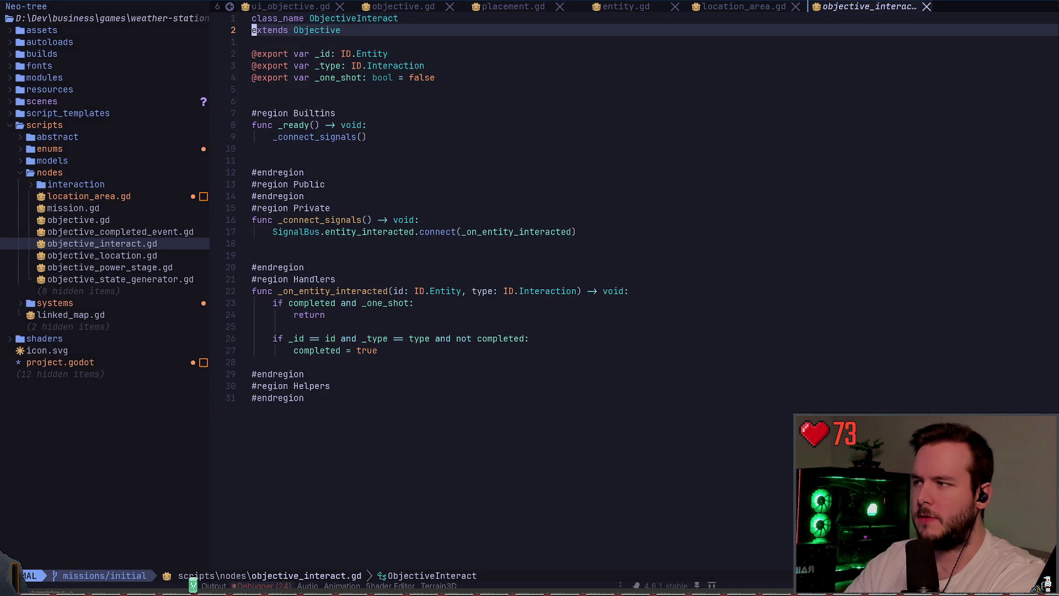
pyautogui.press('j')
pyautogui.press('j')
pyautogui.press('j')
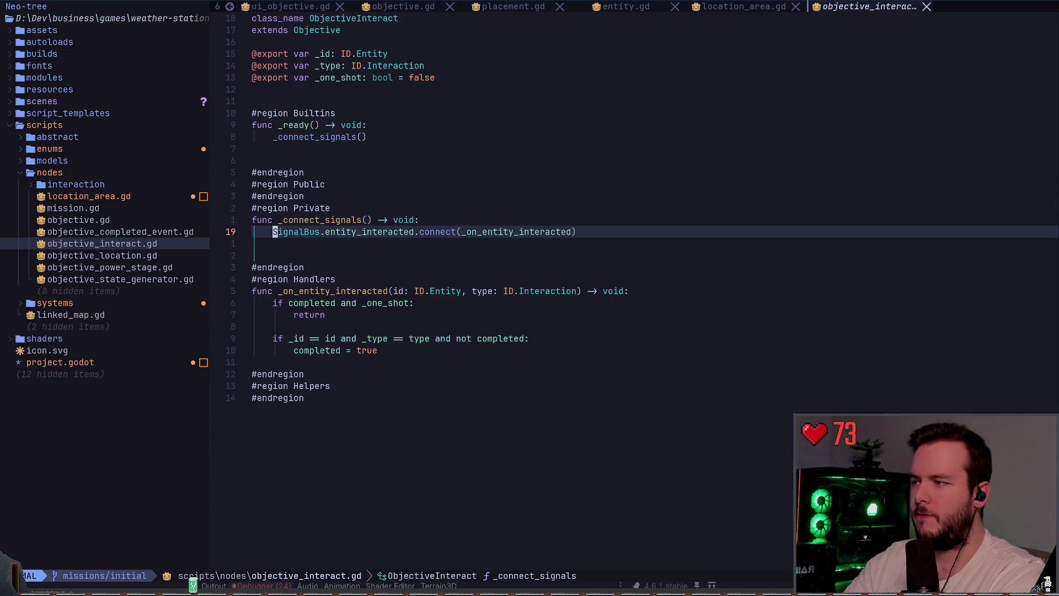
pyautogui.press('j')
pyautogui.press('j')
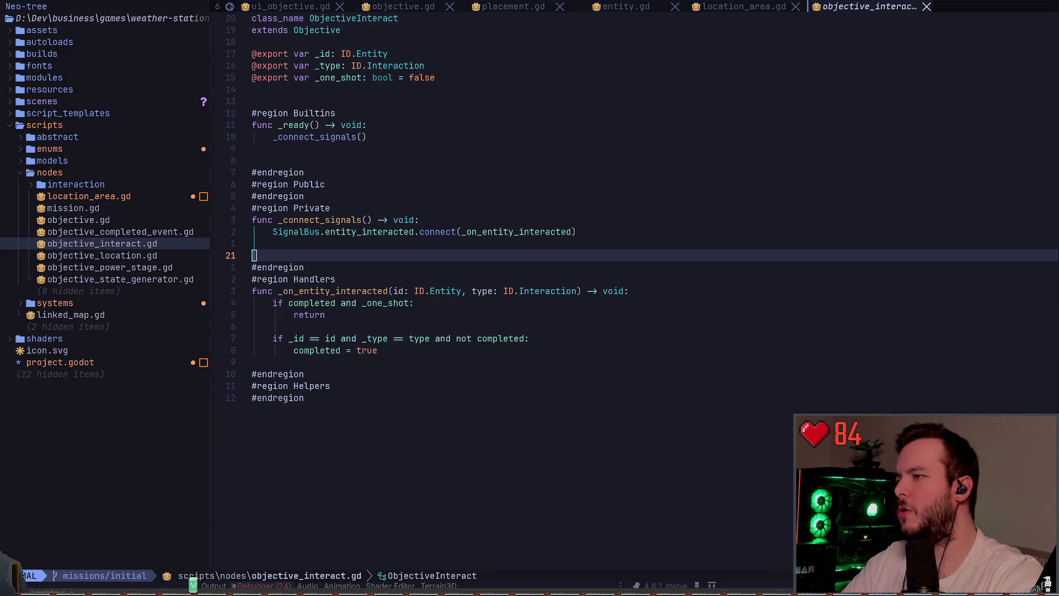
pyautogui.hotkey('alt', 'Tab')
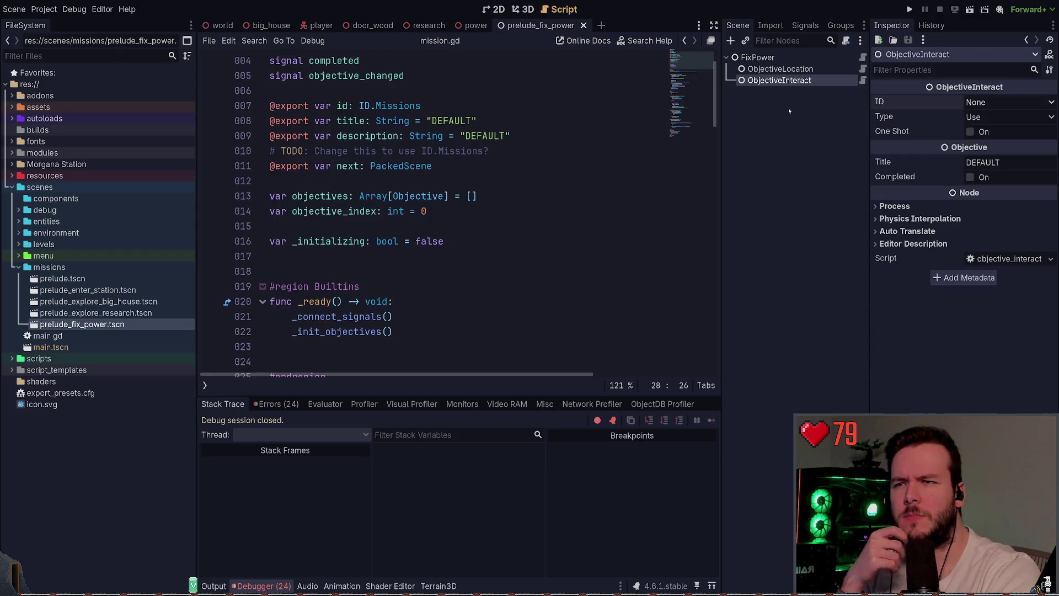
# - View the research scene, then select the DoorWood door in the big_house scene
pyautogui.click(425, 25)
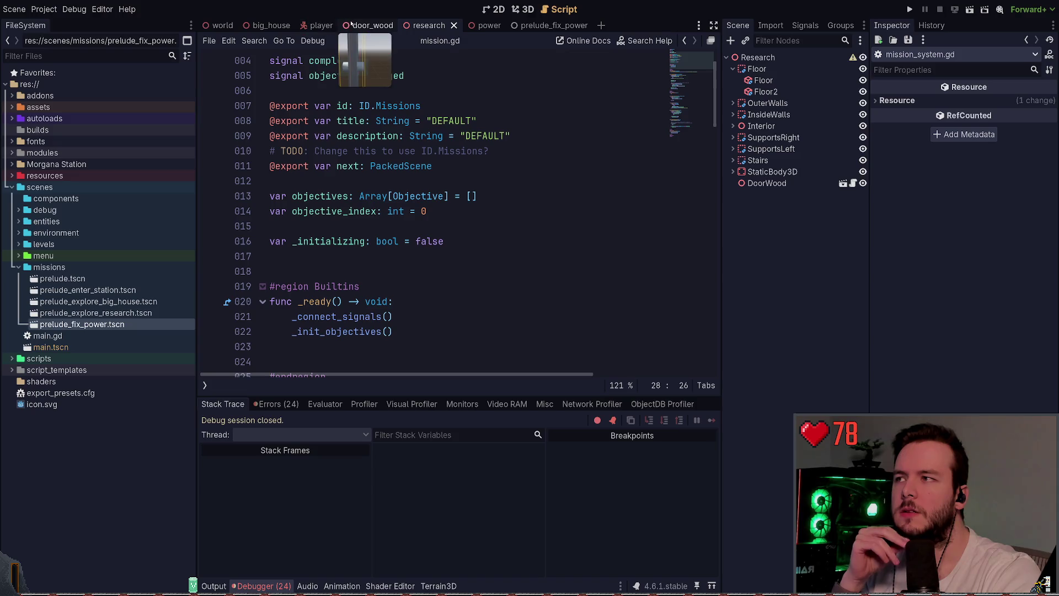
pyautogui.click(274, 25)
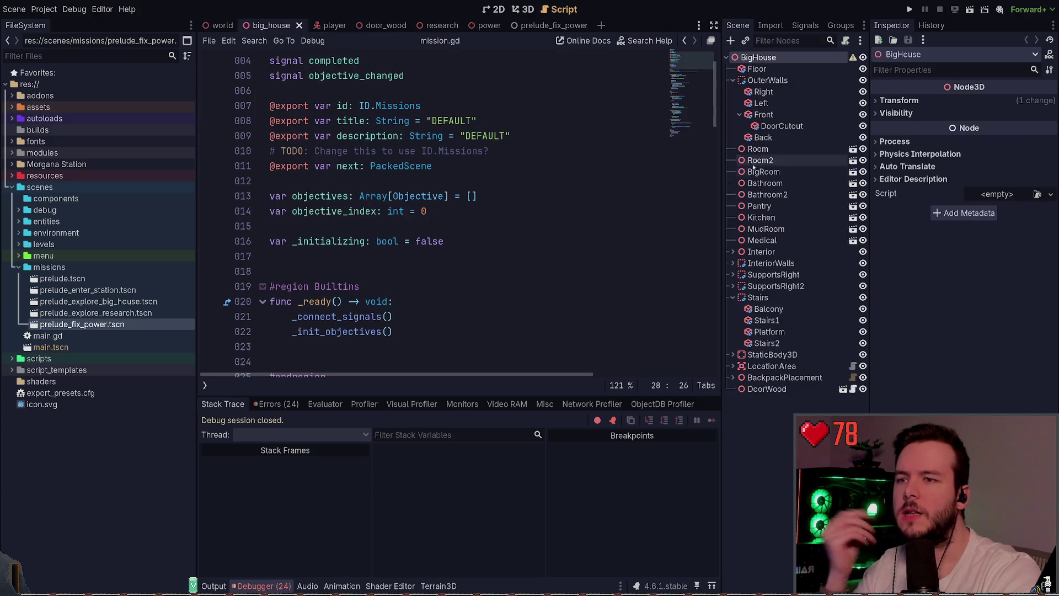
pyautogui.click(530, 12)
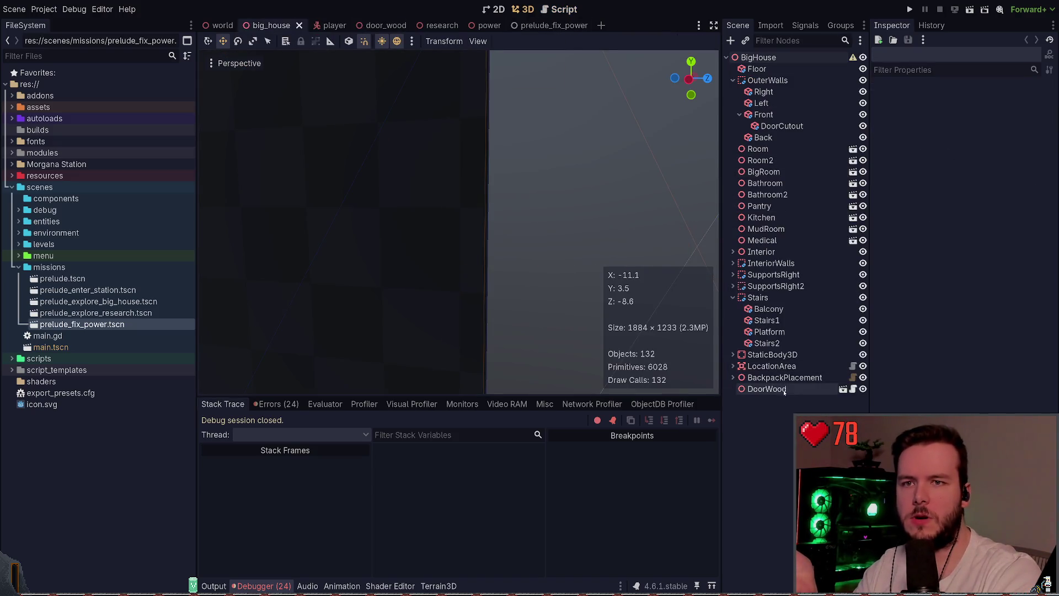
pyautogui.click(767, 389)
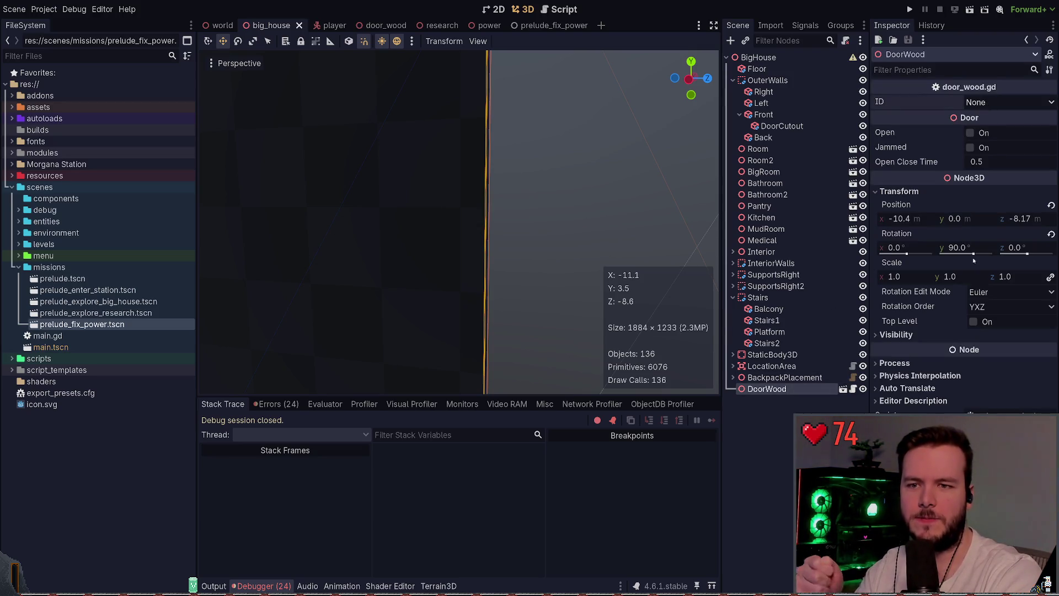
# - Set DoorWood's ID to Door Research Outside, revert it to None, and return to Neovim
pyautogui.click(990, 103)
pyautogui.click(994, 128)
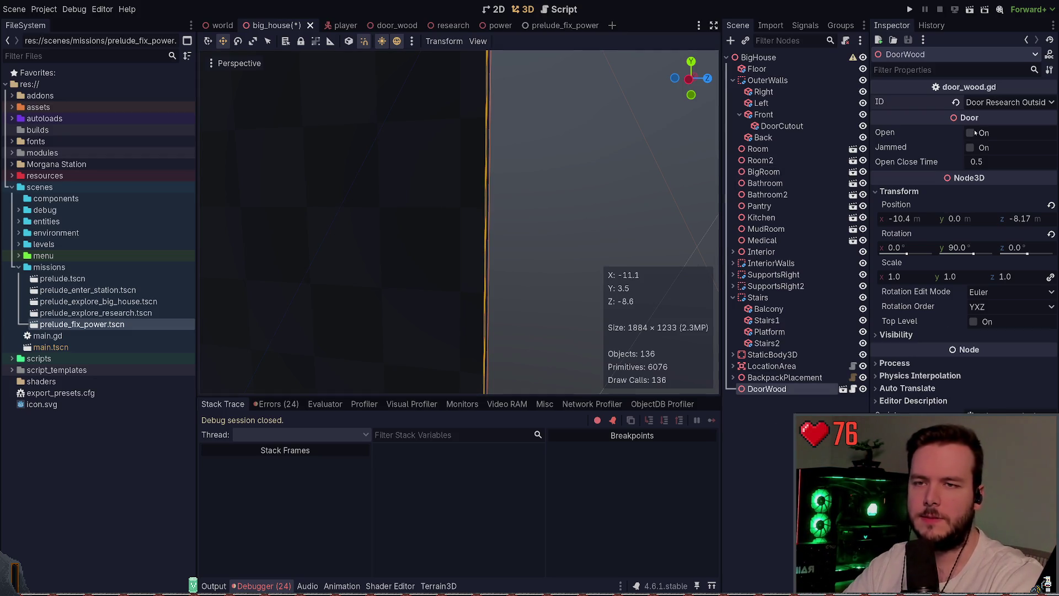
pyautogui.click(956, 102)
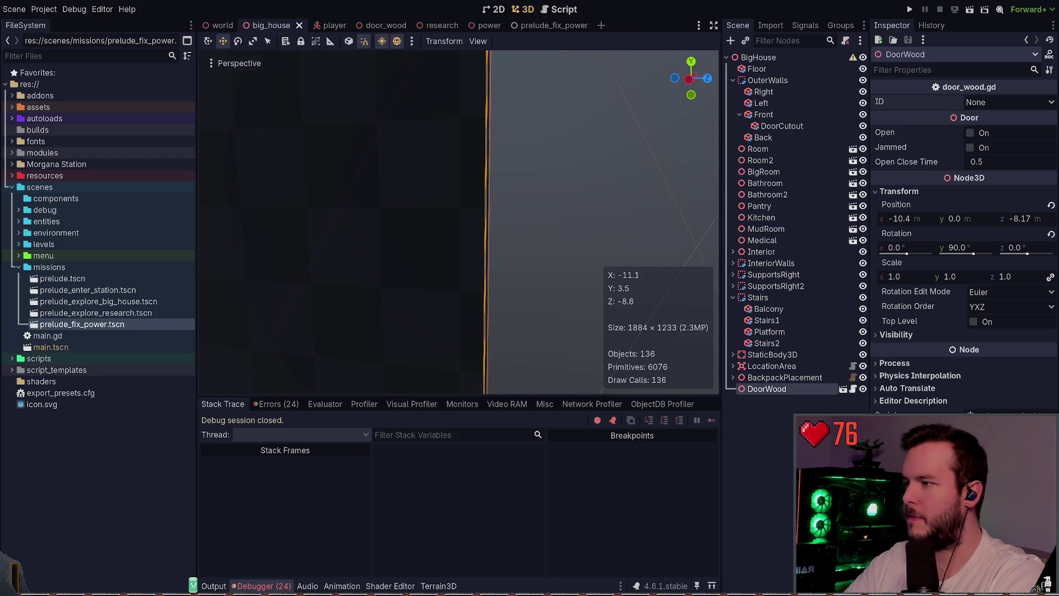
pyautogui.hotkey('alt', 'Tab')
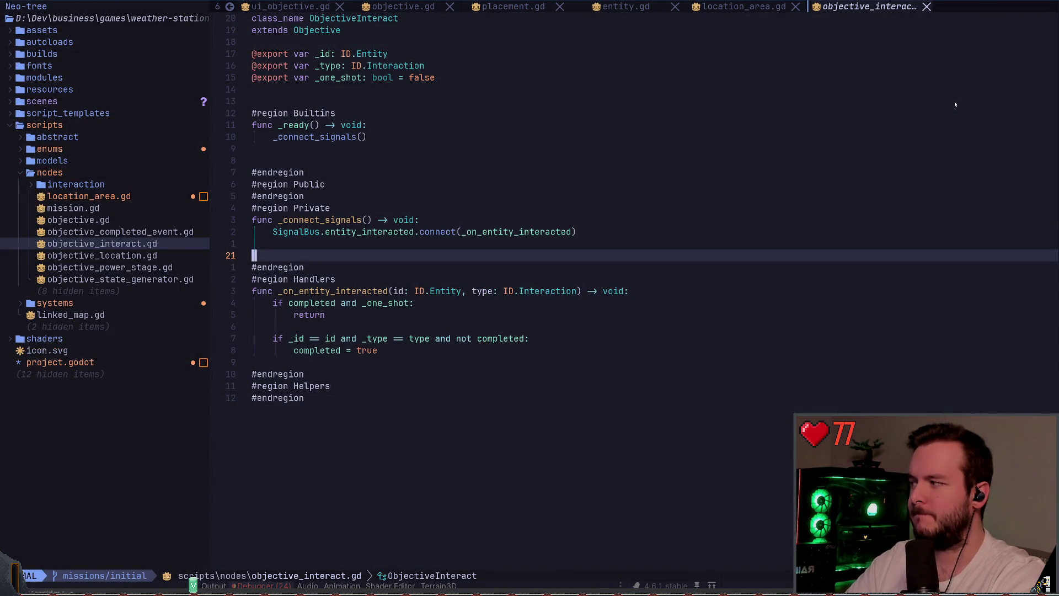
# - Open and dismiss Neovim's file finder twice without opening any file
pyautogui.press('space')
pyautogui.press('space')
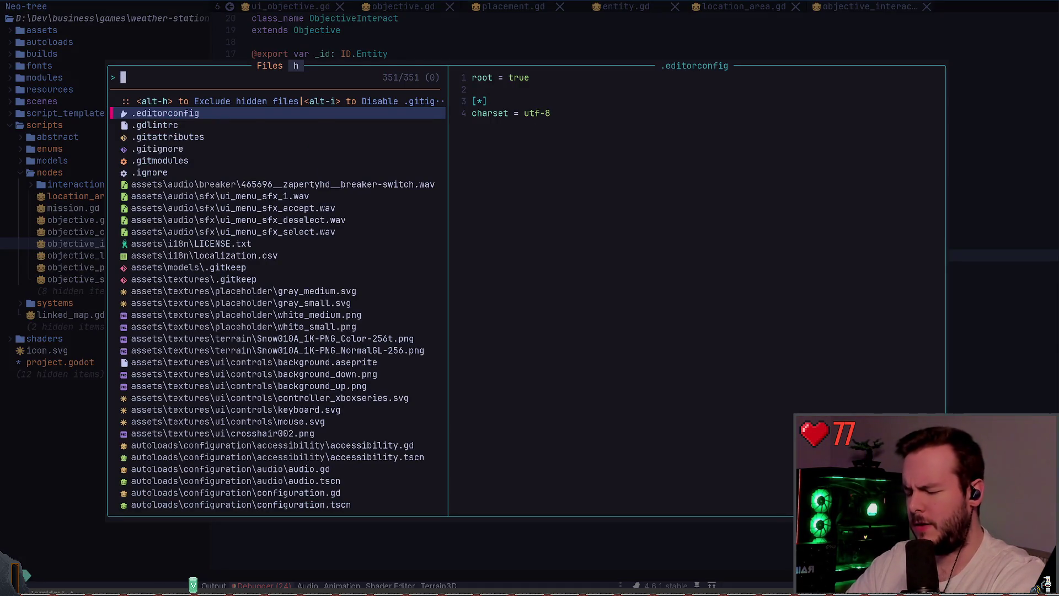
pyautogui.press('Escape')
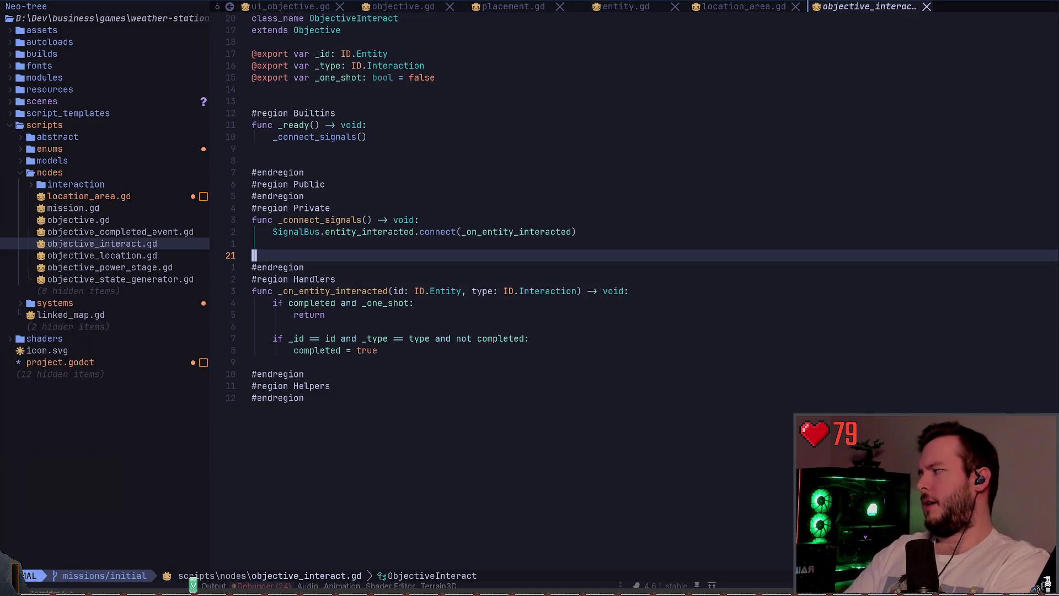
pyautogui.press('space')
pyautogui.press('space')
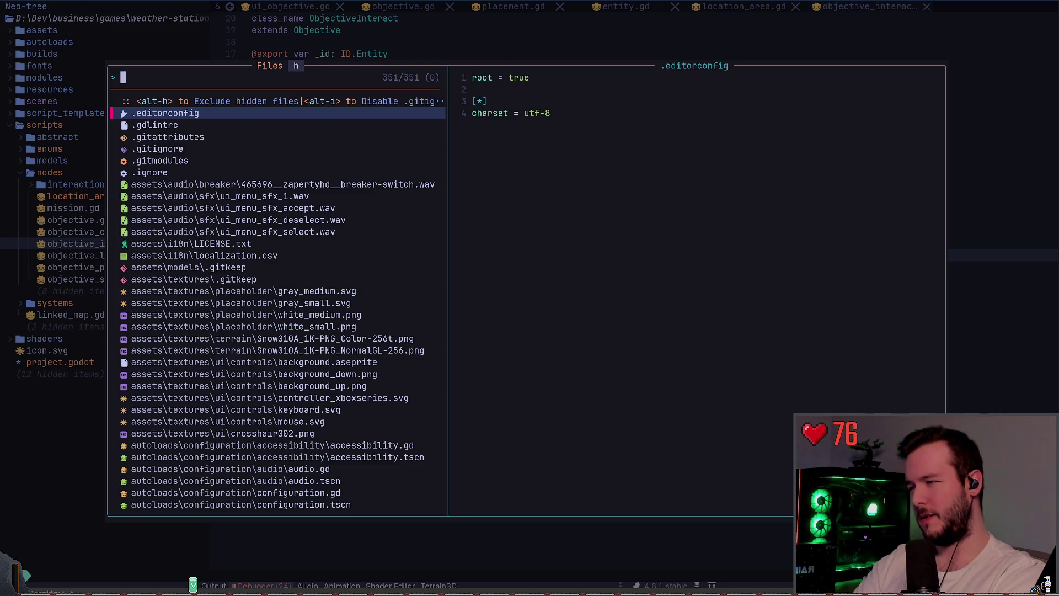
pyautogui.press('Escape')
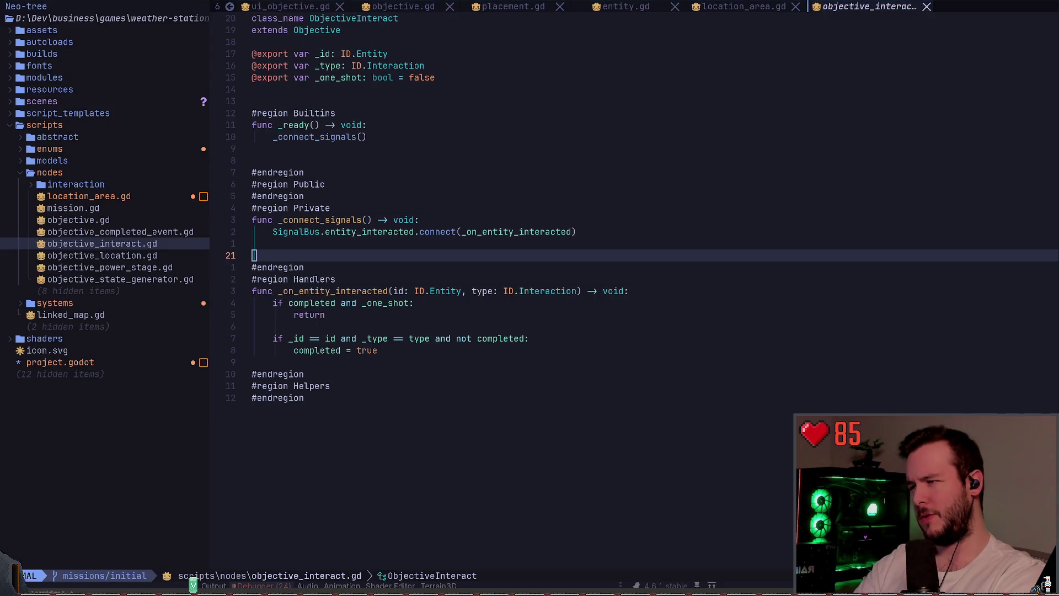
# - Glance back at the Godot editor, then return to Neovim and start a file search
pyautogui.hotkey('alt', 'Tab')
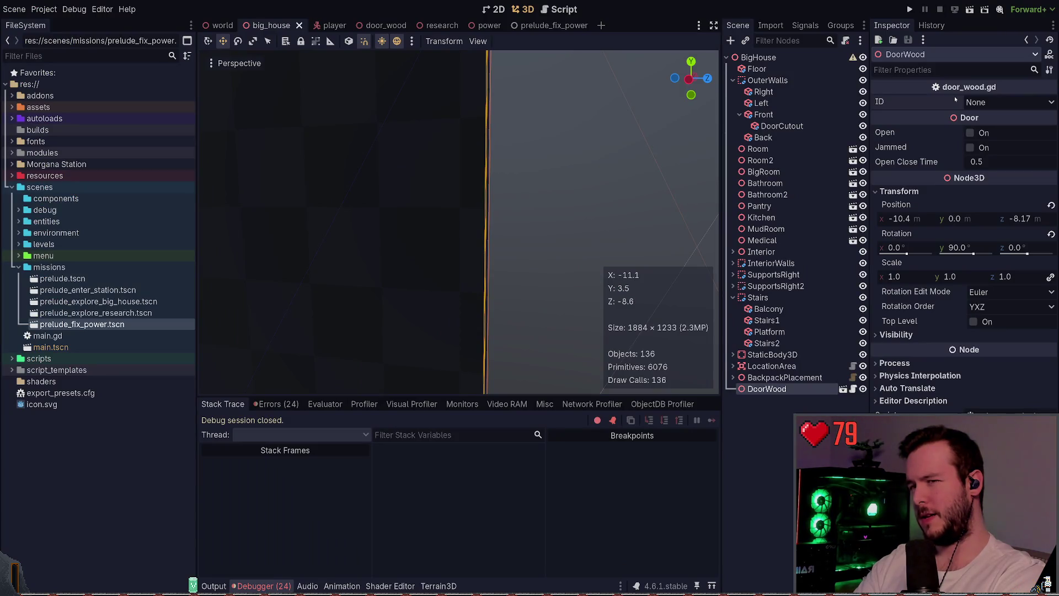
pyautogui.hotkey('alt', 'Tab')
pyautogui.press('space')
# - Find and open scripts/enums/id.gd, jumping to line 10
pyautogui.press('f')
pyautogui.press('f')
pyautogui.write('id.')
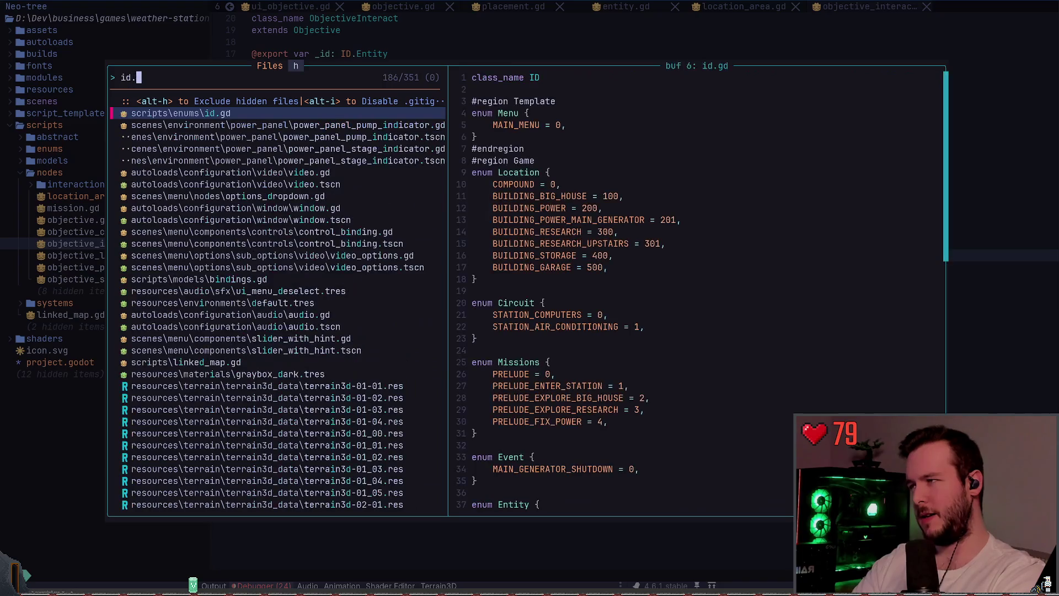
pyautogui.press('Return')
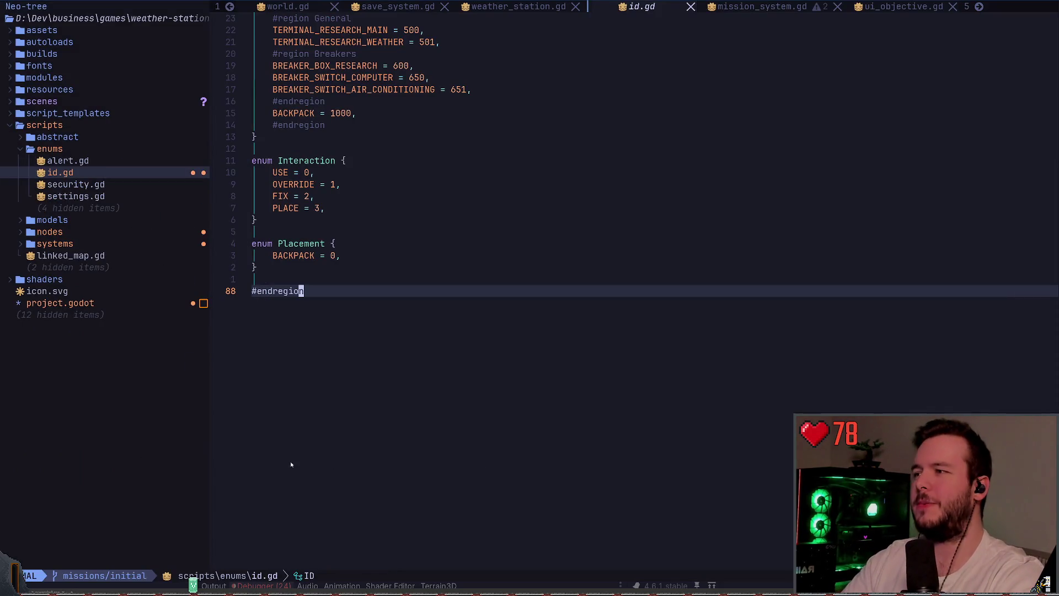
pyautogui.press('1')
pyautogui.press('0')
pyautogui.hotkey('shift', 'g')
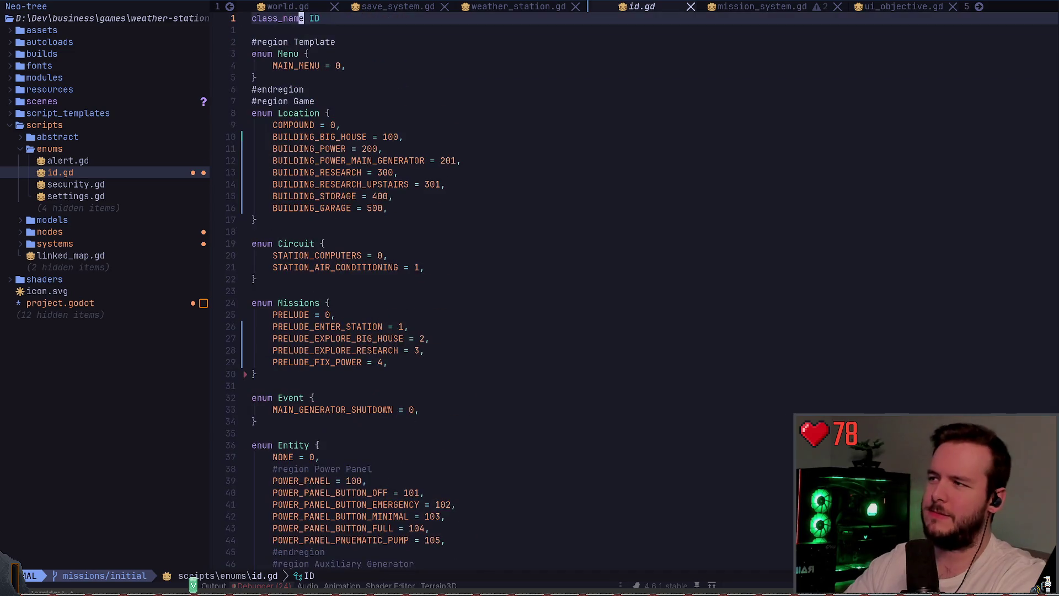
# - Browse the Entity enum's door entries, settling on DOOR_RESEARCH_INSIDE
pyautogui.press('j')
pyautogui.press('j')
pyautogui.press('j')
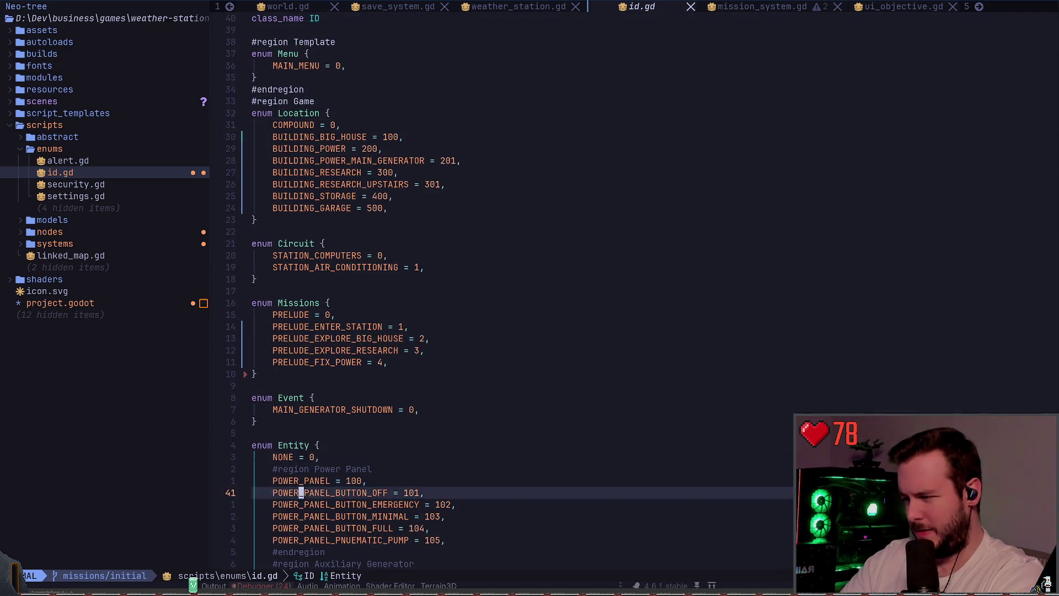
pyautogui.press('k')
pyautogui.press('k')
pyautogui.press('k')
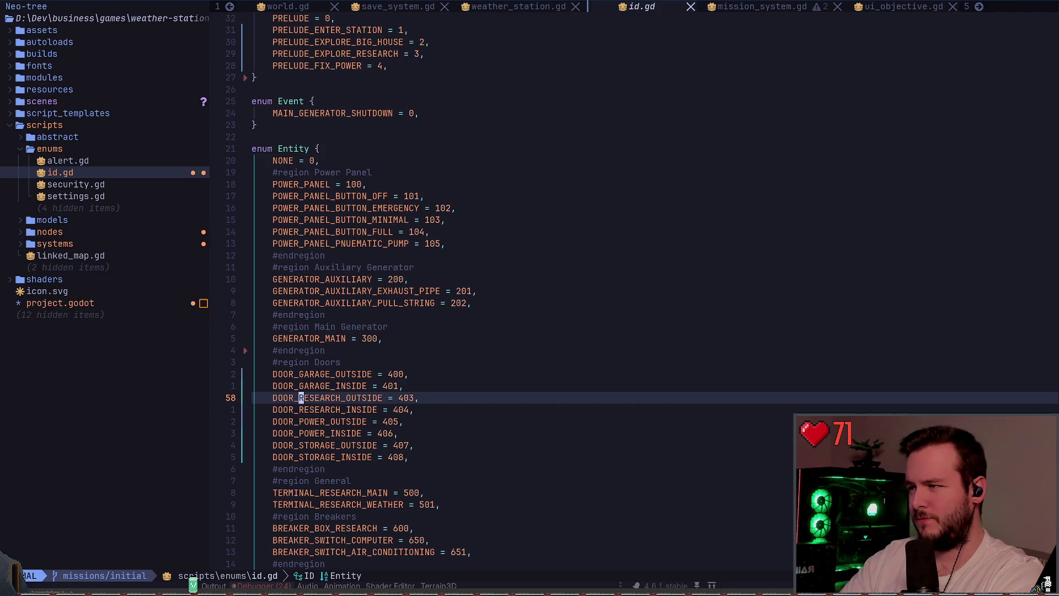
pyautogui.press('j')
pyautogui.press('j')
pyautogui.press('j')
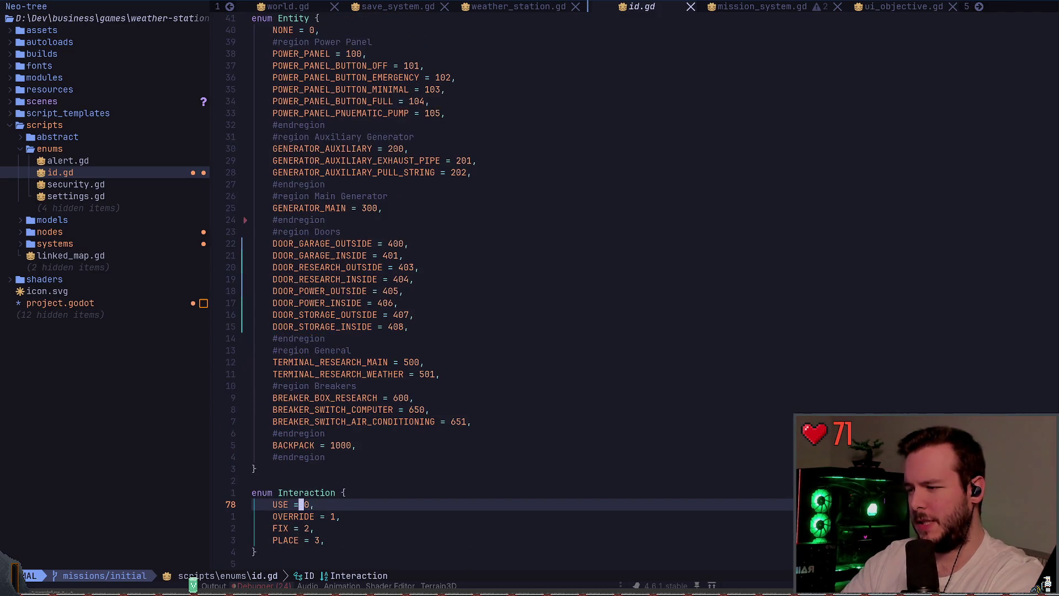
pyautogui.press('k')
pyautogui.press('k')
pyautogui.press('k')
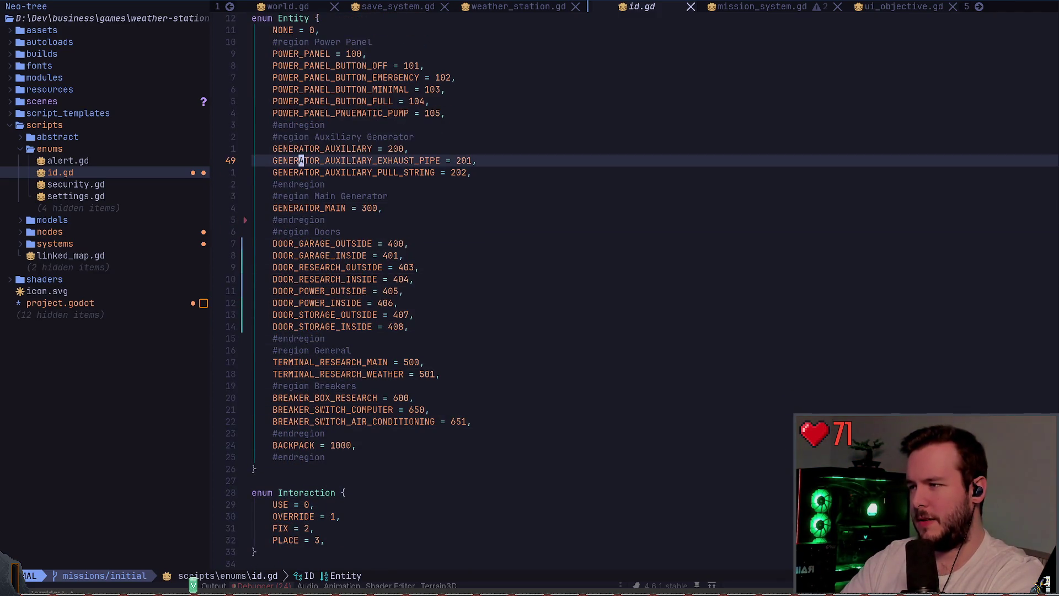
pyautogui.press('j')
pyautogui.press('j')
pyautogui.press('j')
pyautogui.press('j')
pyautogui.press('j')
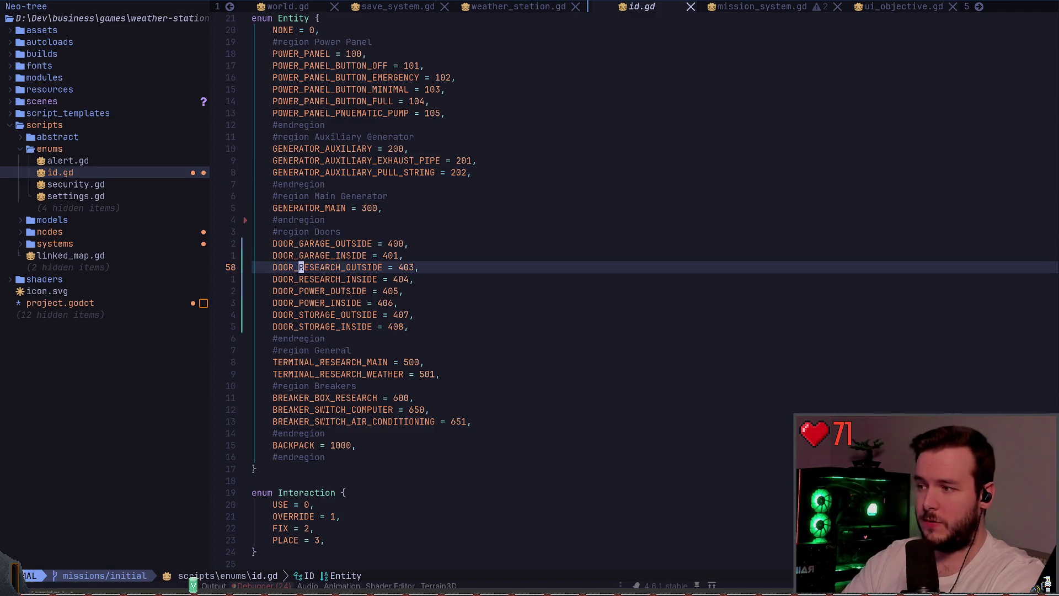
pyautogui.press('j')
pyautogui.press('j')
pyautogui.press('j')
pyautogui.press('j')
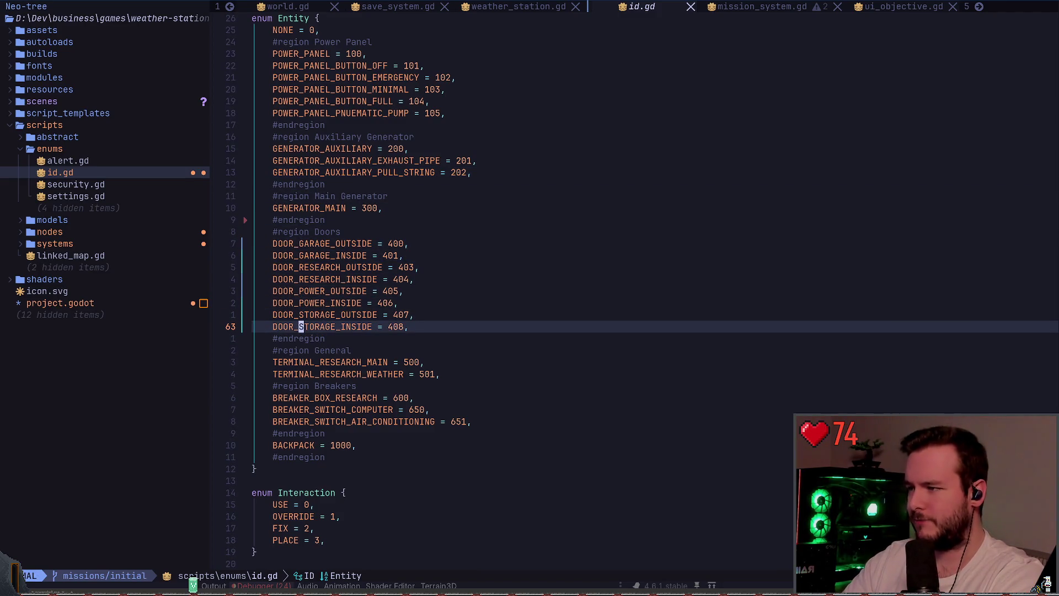
pyautogui.press('k')
pyautogui.press('k')
pyautogui.press('k')
pyautogui.press('k')
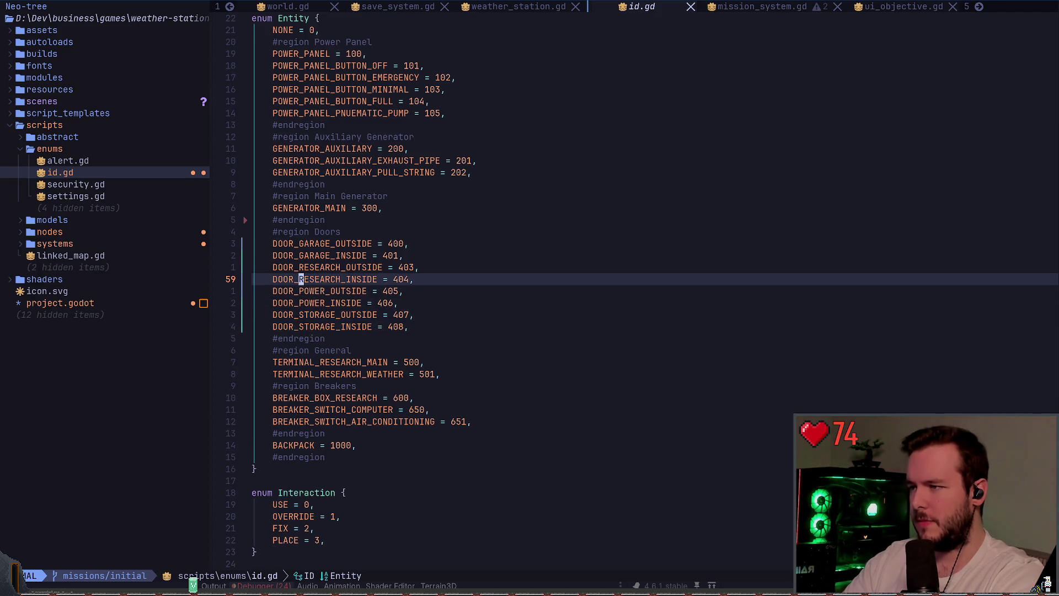
pyautogui.press('k')
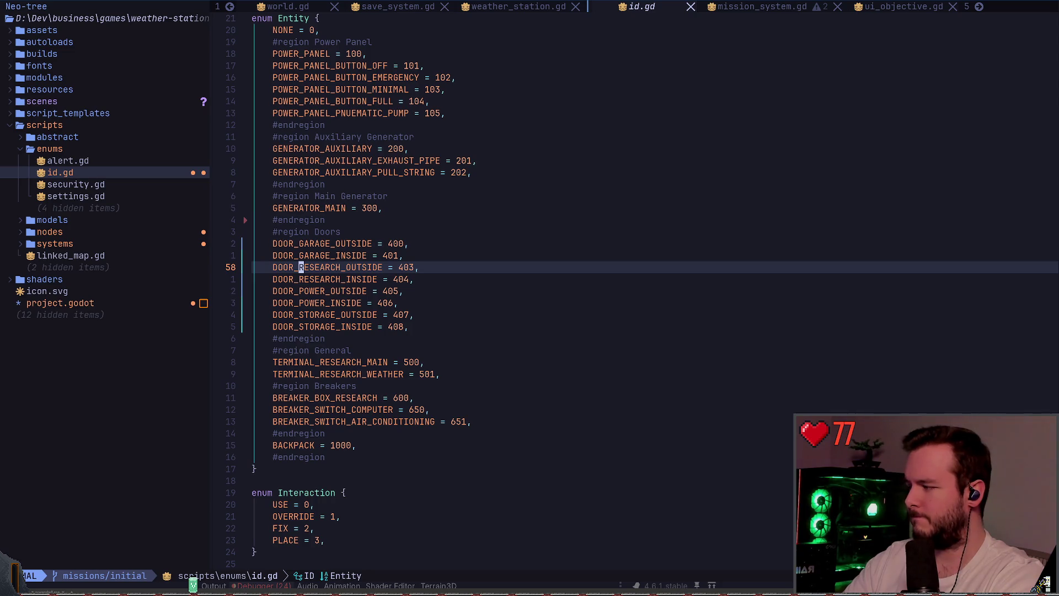
pyautogui.press('j')
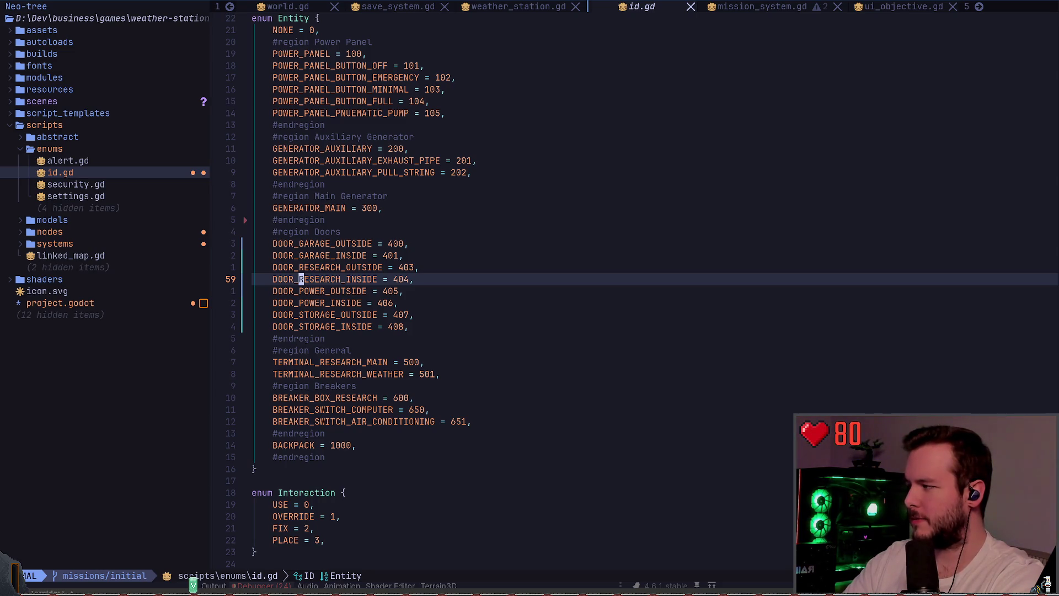
# - Duplicate the research door pair and renumber the first copy to 402 and 403
pyautogui.press('y')
pyautogui.press('k')
pyautogui.press('P')
pyautogui.press('w')
pyautogui.press('w')
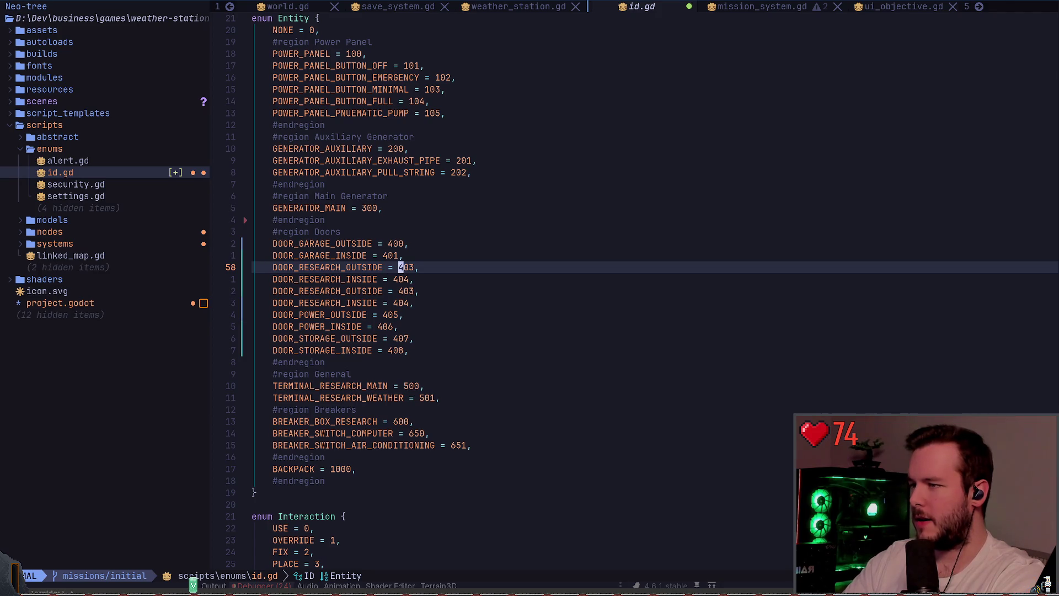
pyautogui.hotkey('ctrl', 'x')
pyautogui.press('j')
pyautogui.hotkey('ctrl', 'x')
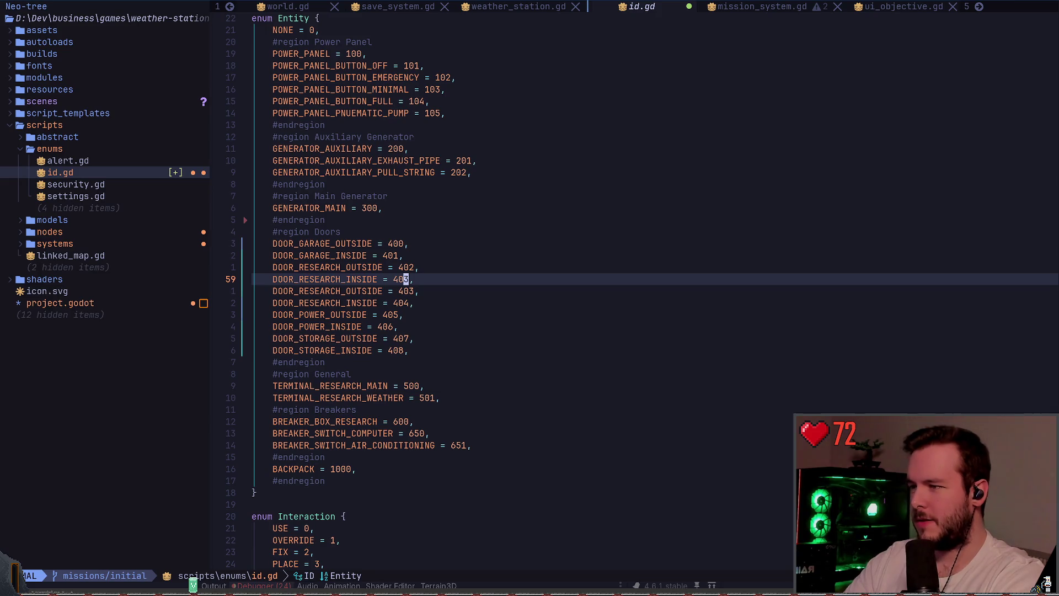
# - Renumber the second research pair and the power doors to 404–407
pyautogui.press('j')
pyautogui.press('l')
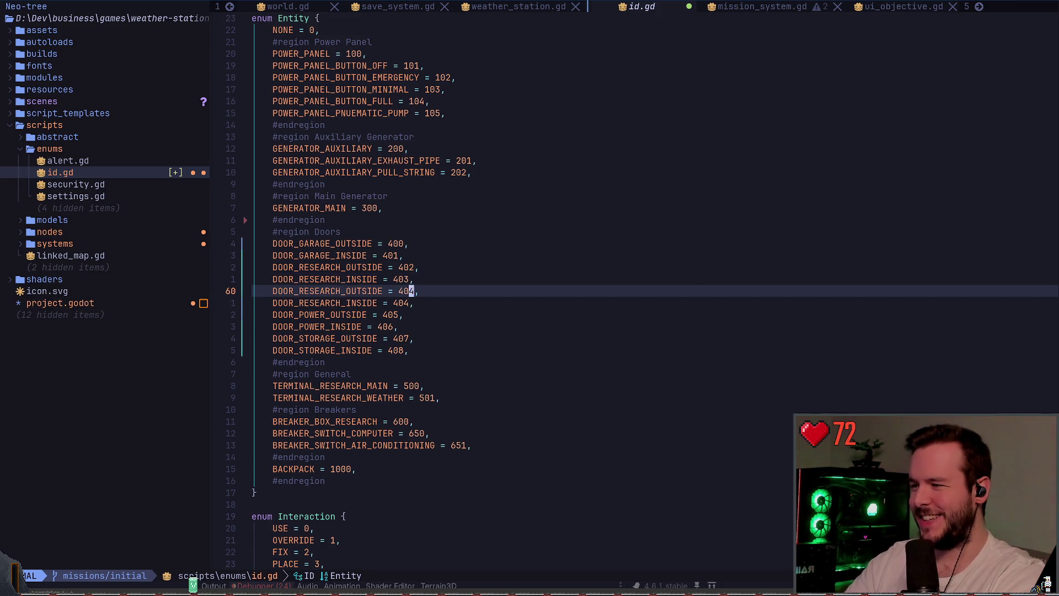
pyautogui.press('j')
pyautogui.press('j')
pyautogui.press('h')
pyautogui.hotkey('ctrl', 'a')
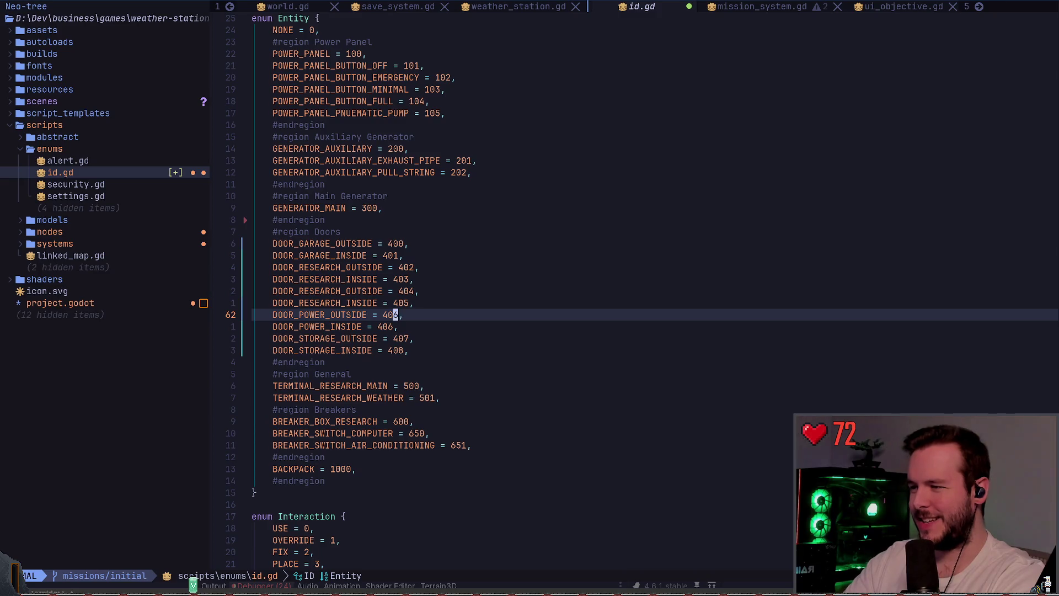
pyautogui.press('5')
pyautogui.press('j')
pyautogui.press('k')
pyautogui.press('k')
pyautogui.press('k')
pyautogui.press('k')
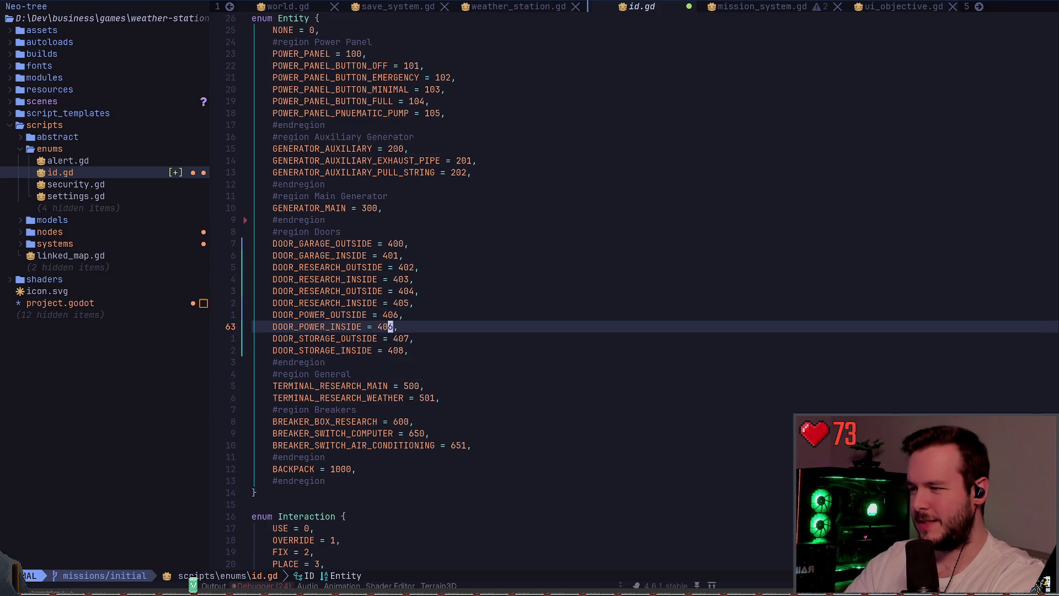
# - Raise DOOR_STORAGE_OUTSIDE to 408 and DOOR_STORAGE_INSIDE to 409
pyautogui.press('j')
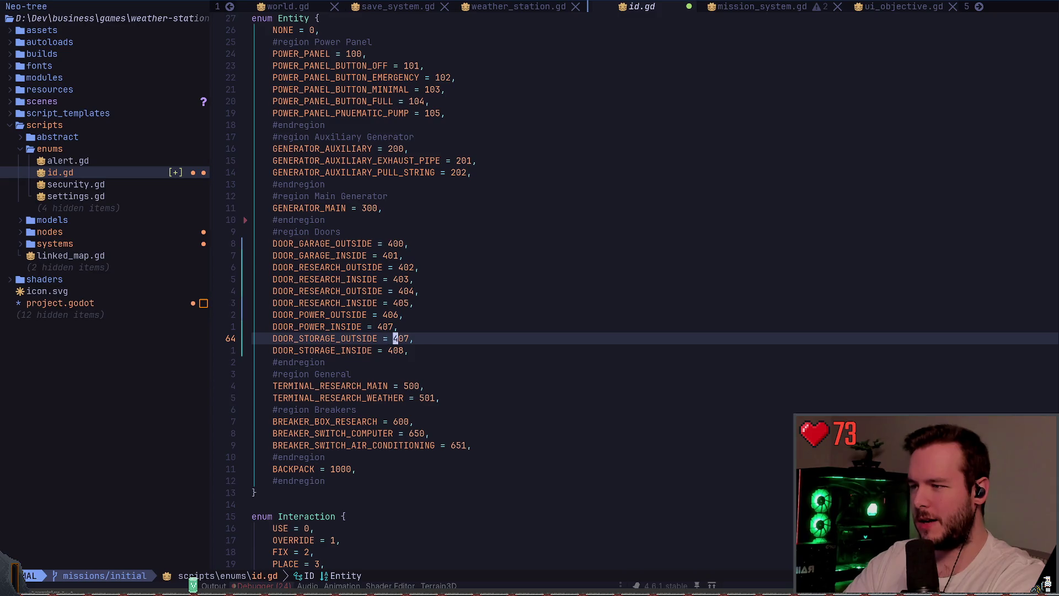
pyautogui.press('e')
pyautogui.hotkey('ctrl', 'a')
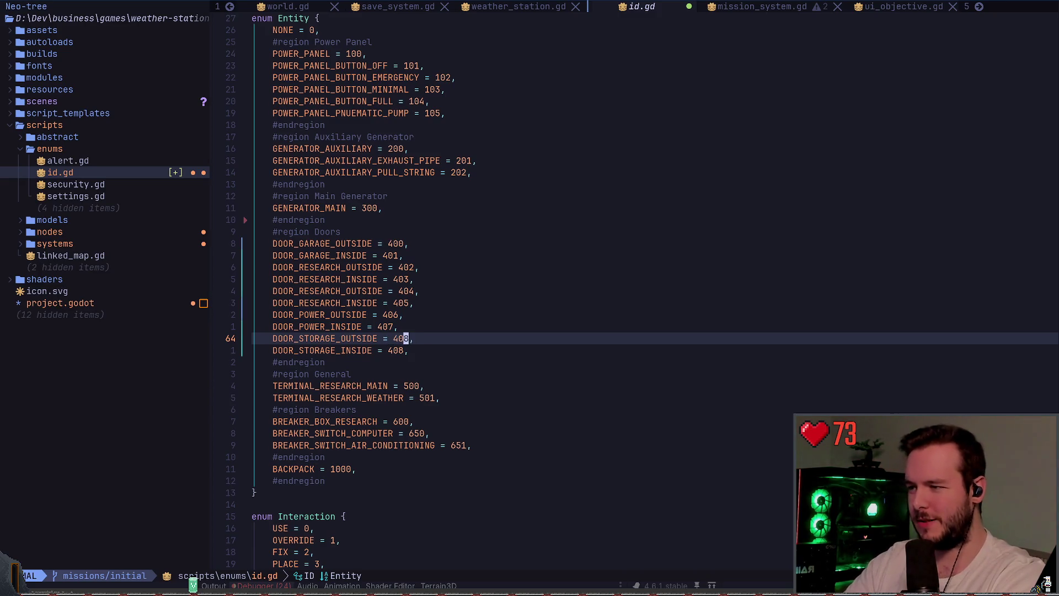
pyautogui.press('j')
pyautogui.press('h')
pyautogui.hotkey('ctrl', 'a')
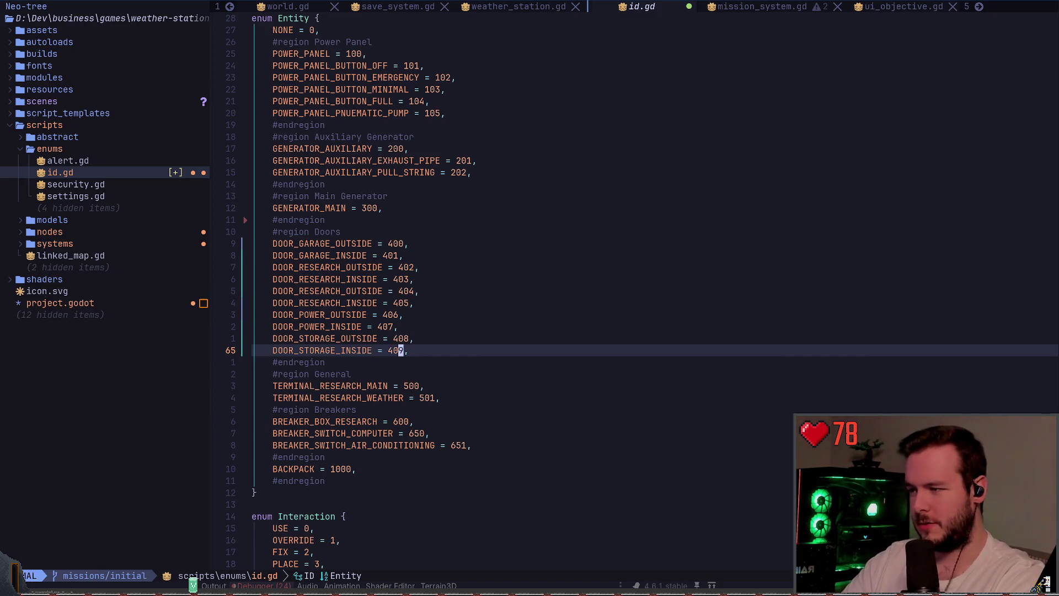
# - Save id.gd
pyautogui.hotkey('ctrl', 's')
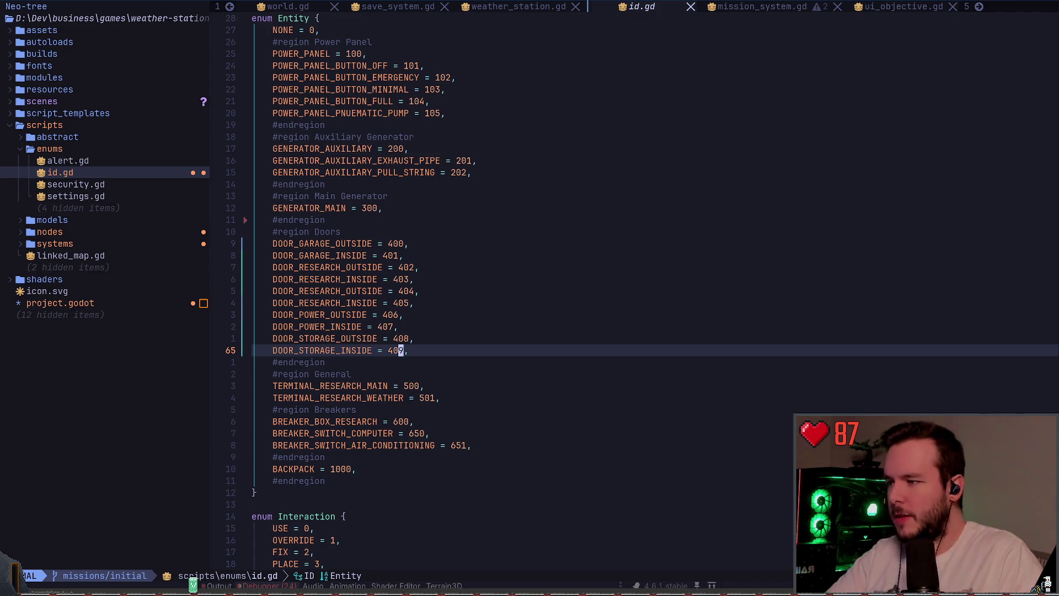
pyautogui.write(':')
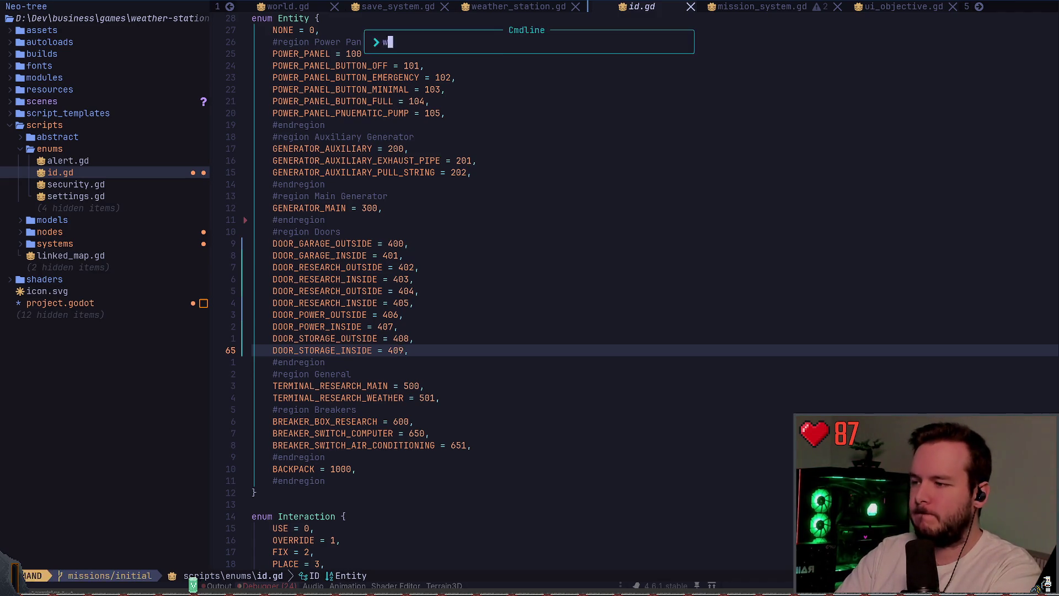
pyautogui.press('Escape')
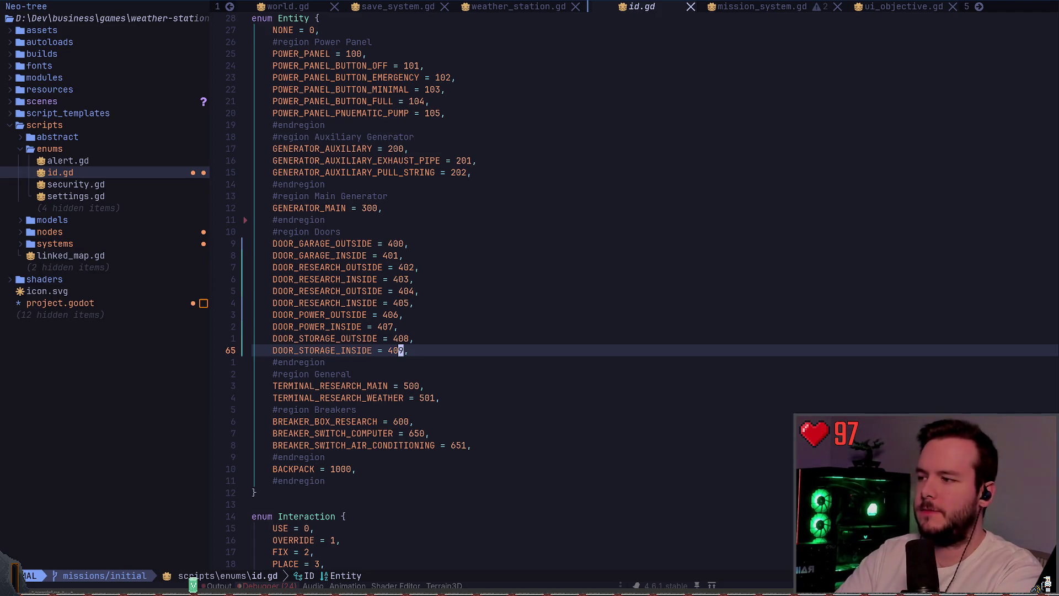
# - Rename the selected research door pair to BIG_HOUSE with :s/RESEARCH/BIG_HOUSE
pyautogui.press('k')
pyautogui.press('k')
pyautogui.press('k')
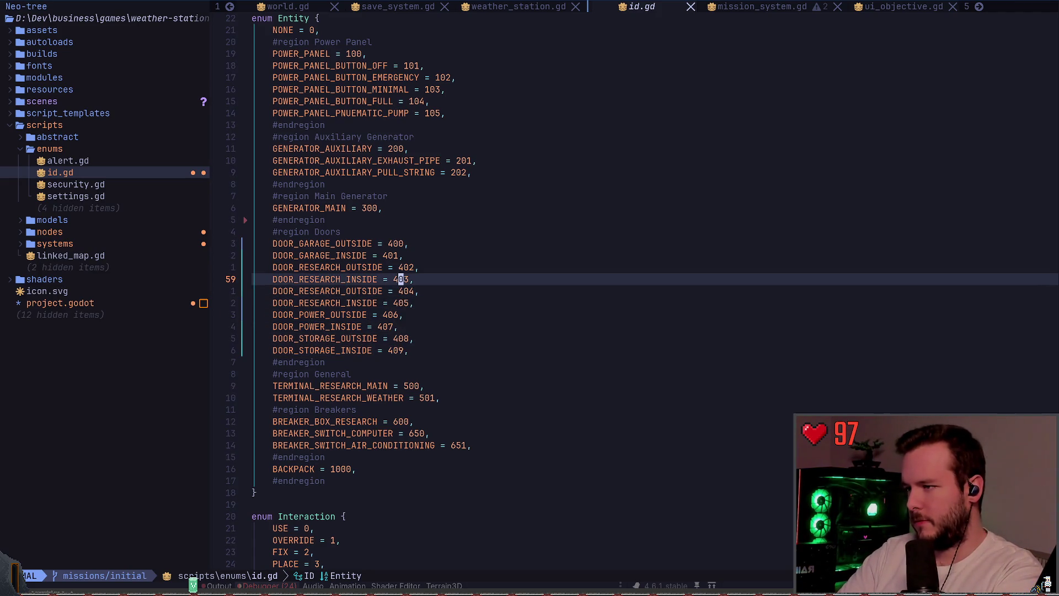
pyautogui.hotkey('shift', 'v')
pyautogui.write('k:')
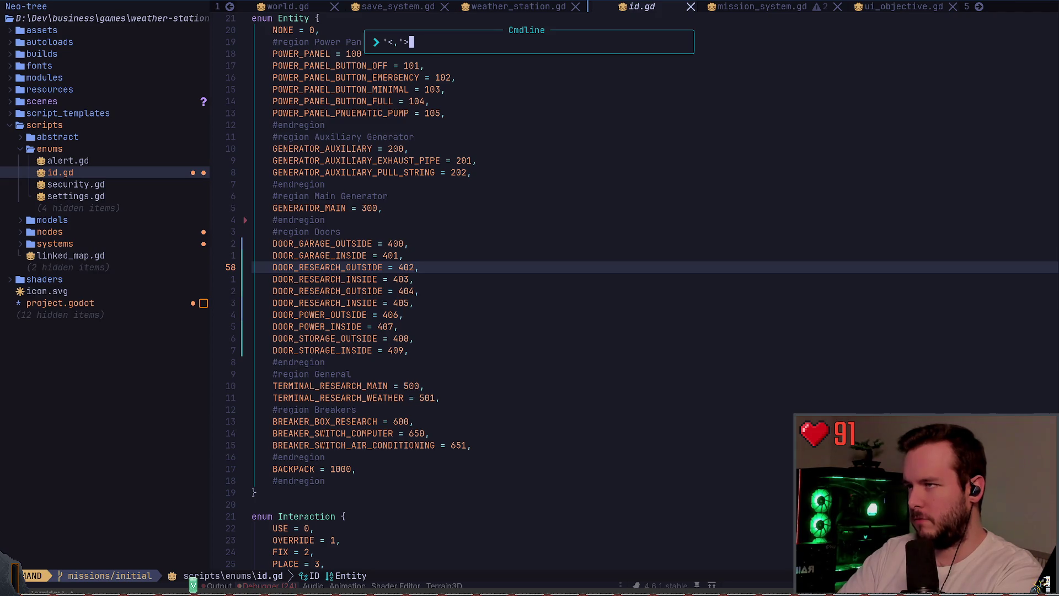
pyautogui.write('s/s')
pyautogui.write('ESEARCH/')
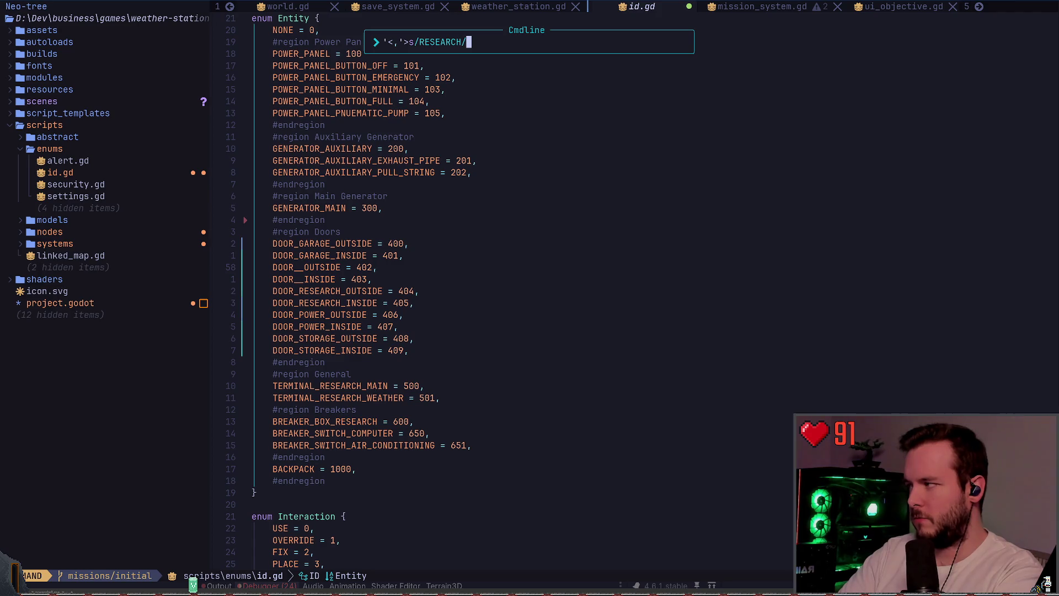
pyautogui.write('BIG_HOUSE')
pyautogui.press('Return')
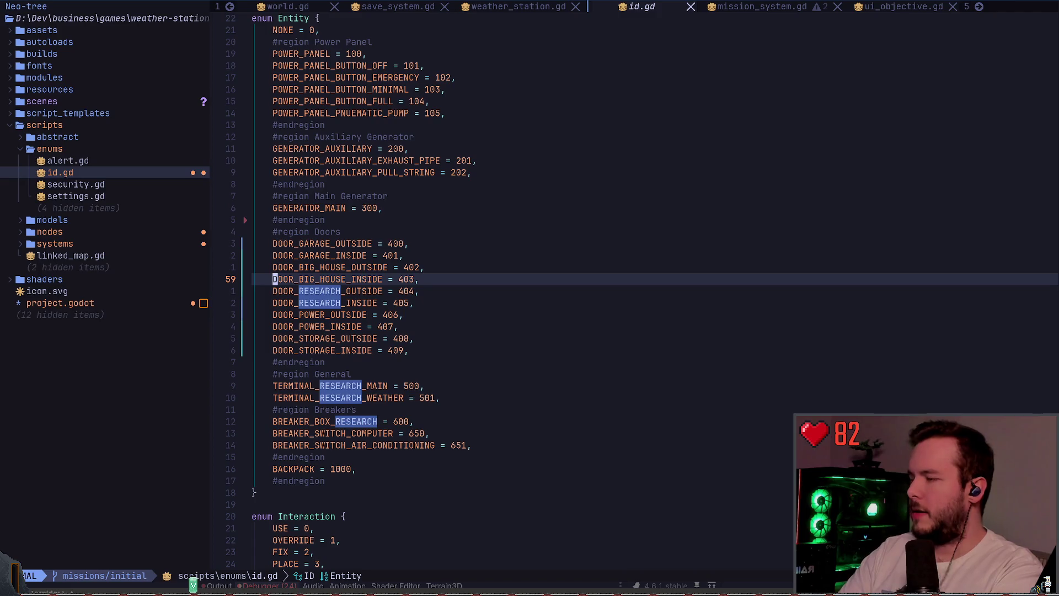
# - Check the BIG_HOUSE door values, then undo back to the original door list
pyautogui.press('k')
pyautogui.press('f')
pyautogui.press('=')
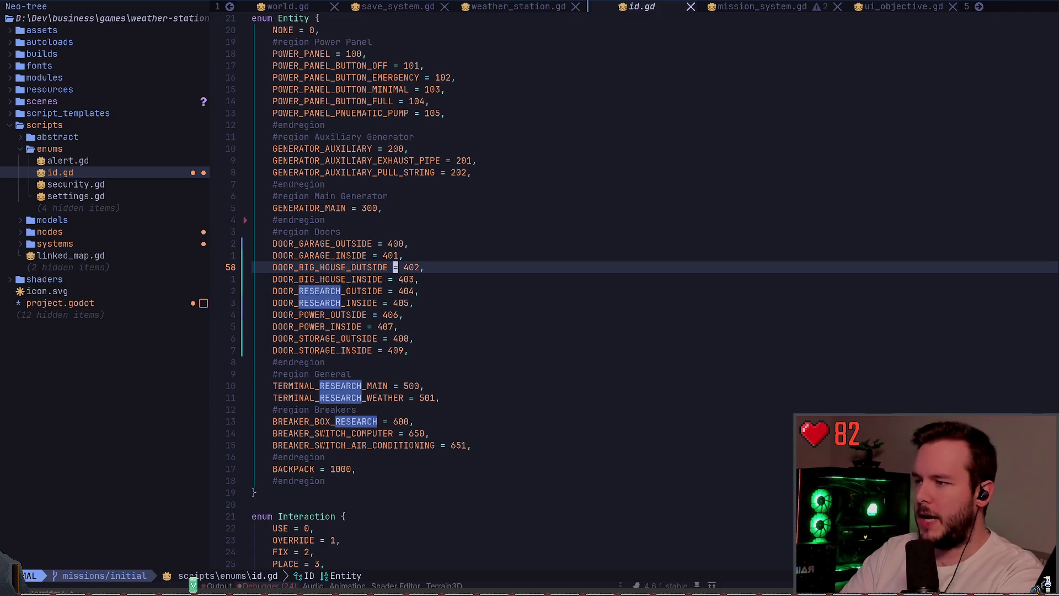
pyautogui.press('j')
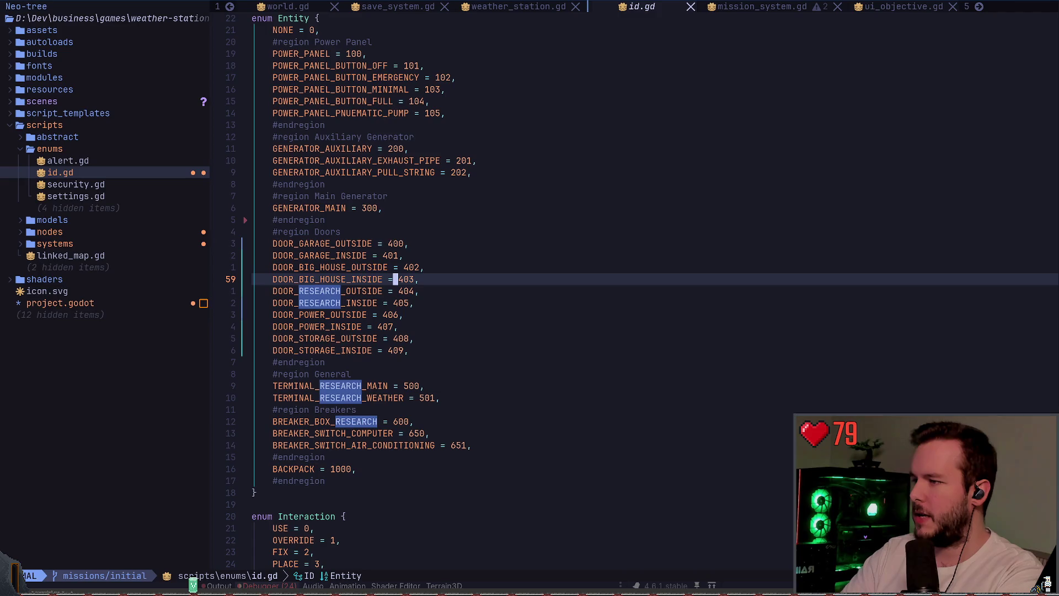
pyautogui.press('6')
pyautogui.press('j')
pyautogui.hotkey('ctrl', 'x')
pyautogui.press('k')
pyautogui.hotkey('ctrl', 'x')
pyautogui.press('k')
pyautogui.hotkey('ctrl', 'x')
pyautogui.press('k')
pyautogui.hotkey('ctrl', 'x')
pyautogui.press('k')
pyautogui.hotkey('ctrl', 'x')
pyautogui.press('k')
pyautogui.hotkey('ctrl', 'x')
pyautogui.press('k')
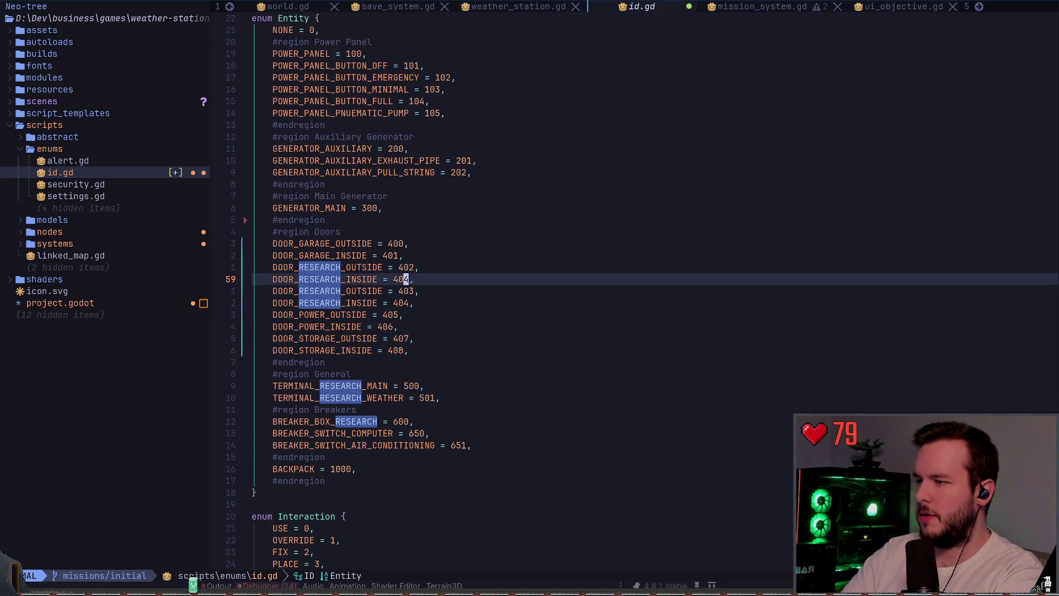
pyautogui.press('d')
pyautogui.press('k')
pyautogui.press('j')
pyautogui.press('j')
pyautogui.hotkey('ctrl', 'o')
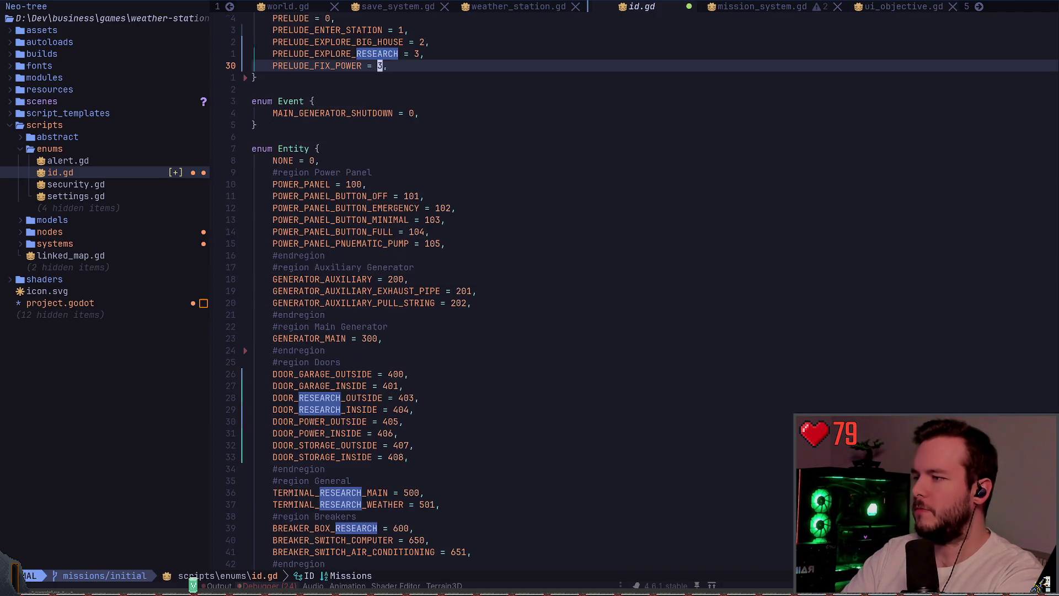
# - Redo the duplicated research door pair, renumbered to 402/403, and increment the door IDs below by one
pyautogui.hotkey('ctrl', 'o')
pyautogui.press('p')
pyautogui.press('j')
pyautogui.press('j')
pyautogui.hotkey('ctrl', 'x')
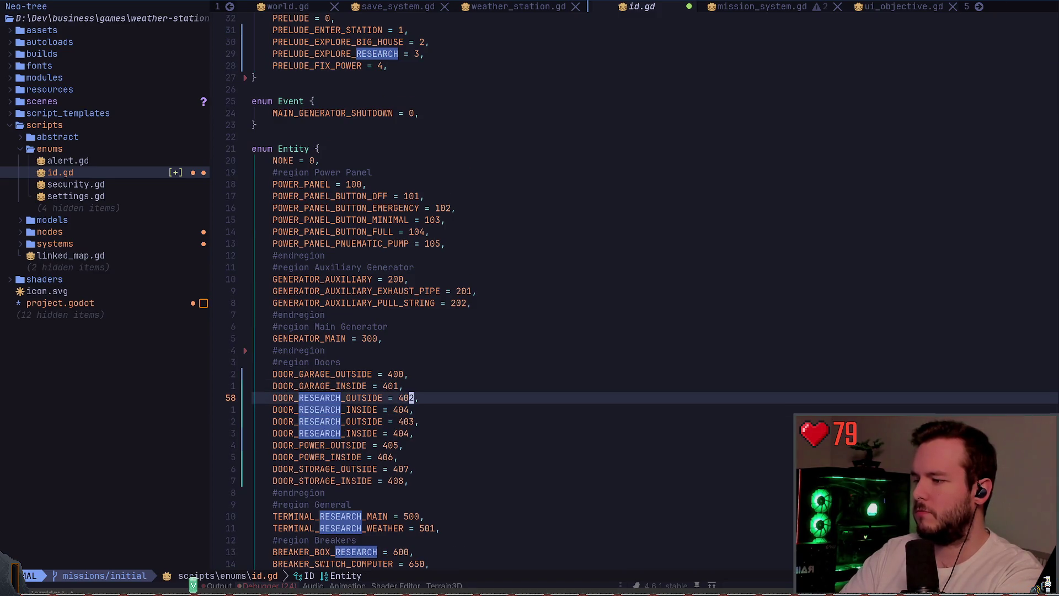
pyautogui.press('j')
pyautogui.hotkey('ctrl', 'a')
pyautogui.press('j')
pyautogui.hotkey('ctrl', 'a')
pyautogui.press('j')
pyautogui.hotkey('ctrl', 'a')
pyautogui.press('j')
pyautogui.hotkey('ctrl', 'a')
pyautogui.press('j')
pyautogui.hotkey('ctrl', 'a')
pyautogui.press('j')
pyautogui.hotkey('ctrl', 'a')
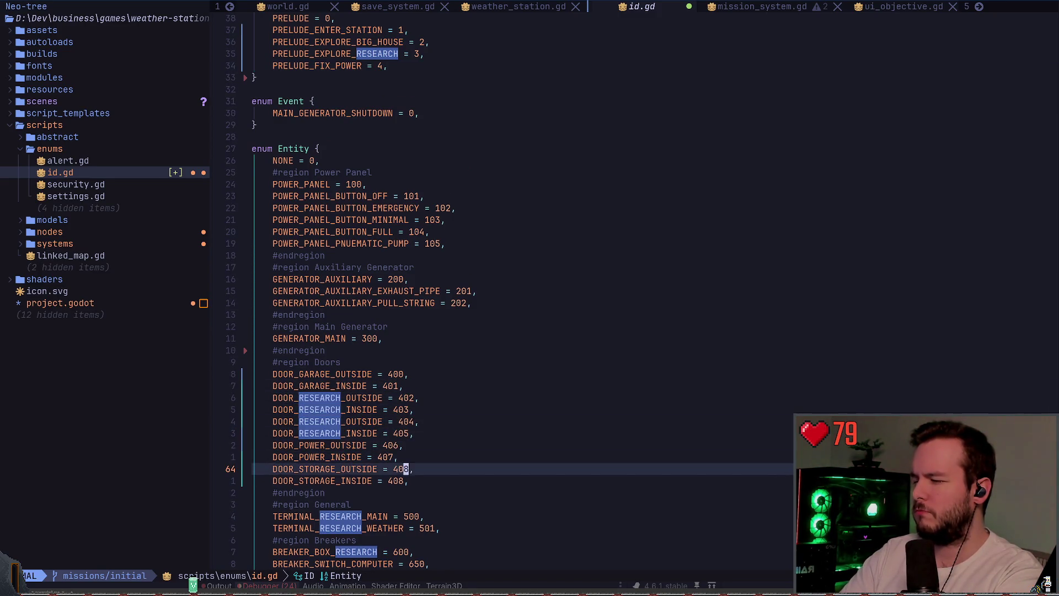
# - Undo the in-place rename and paste the BIG_HOUSE door entries below DOOR_STORAGE_INSIDE
pyautogui.press('k')
pyautogui.press('k')
pyautogui.press('k')
pyautogui.hotkey('shift', 'v')
pyautogui.write('j')
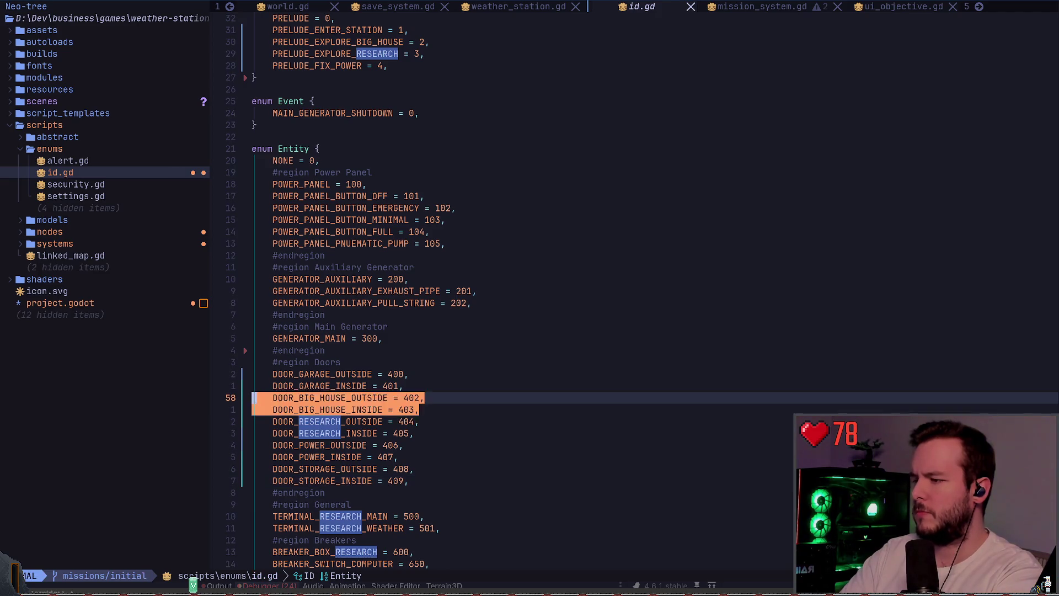
pyautogui.write(':s/RESEARCH/BIG_HOUSE/')
pyautogui.press('u')
pyautogui.press('u')
pyautogui.press('u')
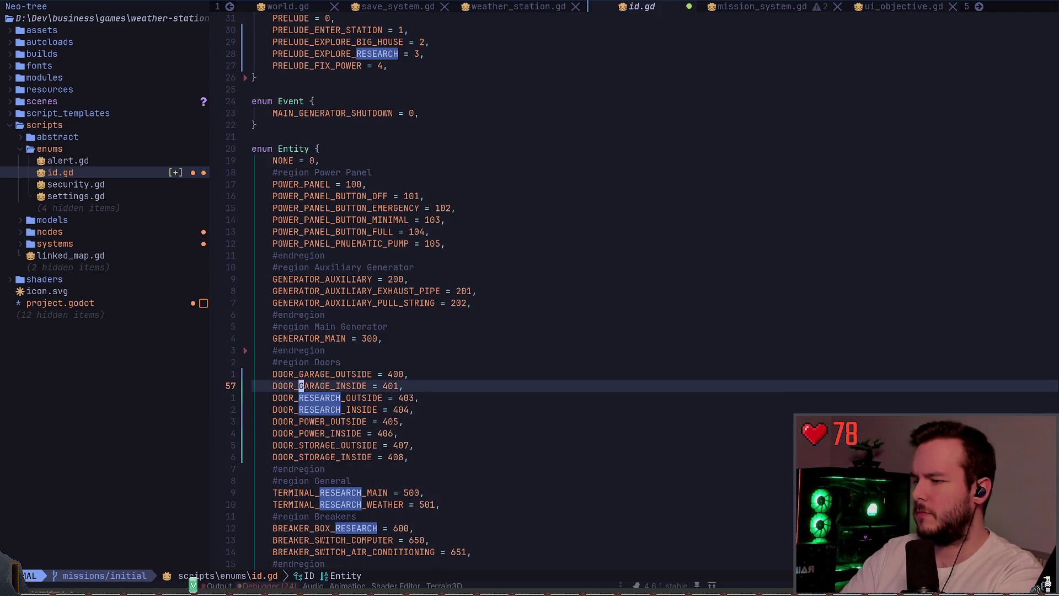
pyautogui.press('j')
pyautogui.press('j')
pyautogui.press('j')
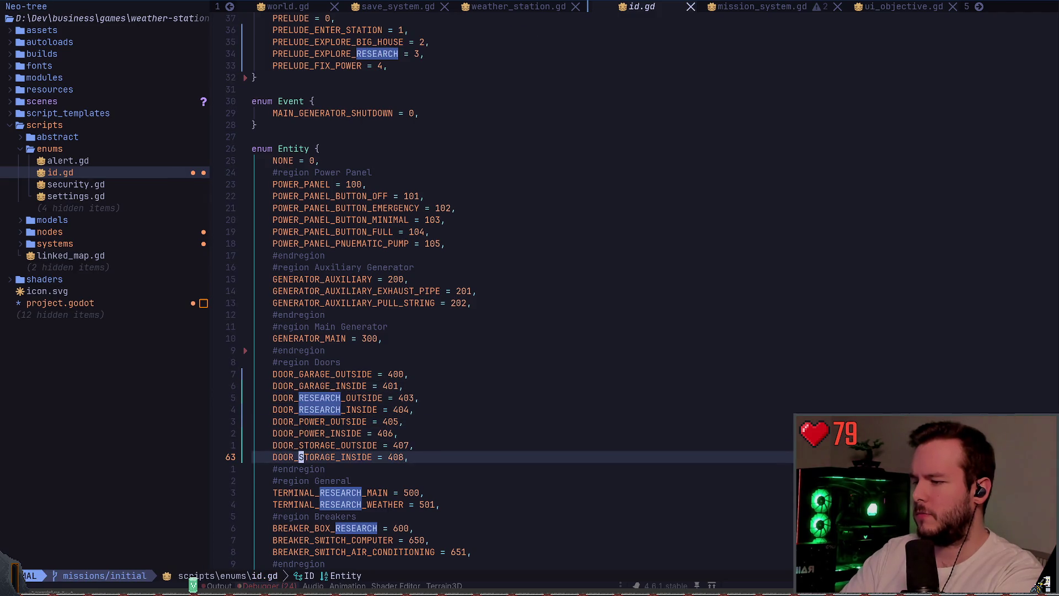
pyautogui.press('p')
pyautogui.press('$')
pyautogui.press('z')
pyautogui.press('z')
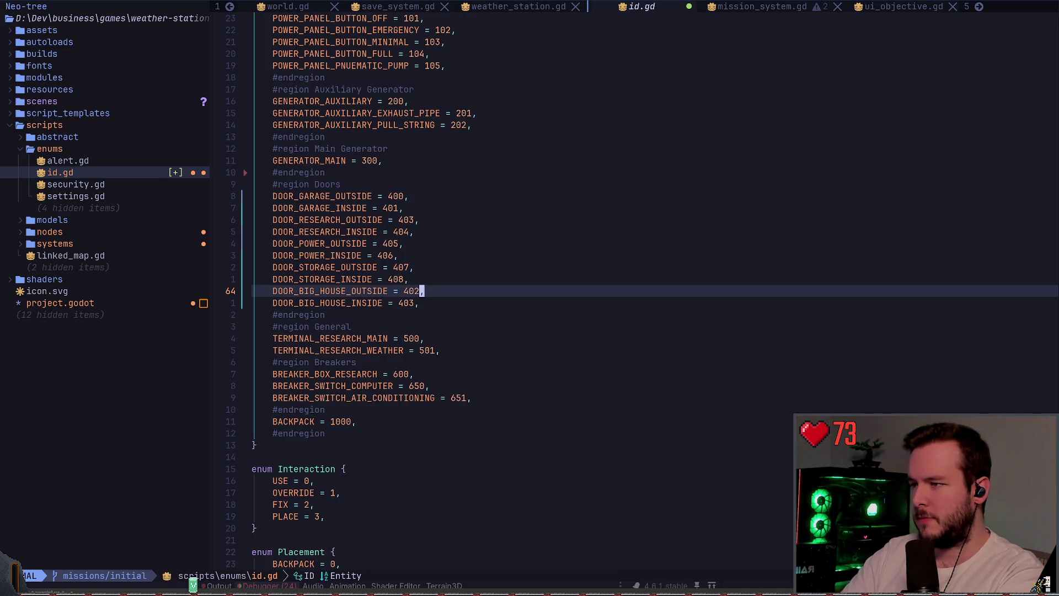
# - Replace digits in DOOR_BIG_HOUSE_OUTSIDE's value so it reads 450
pyautogui.press('h')
pyautogui.press('h')
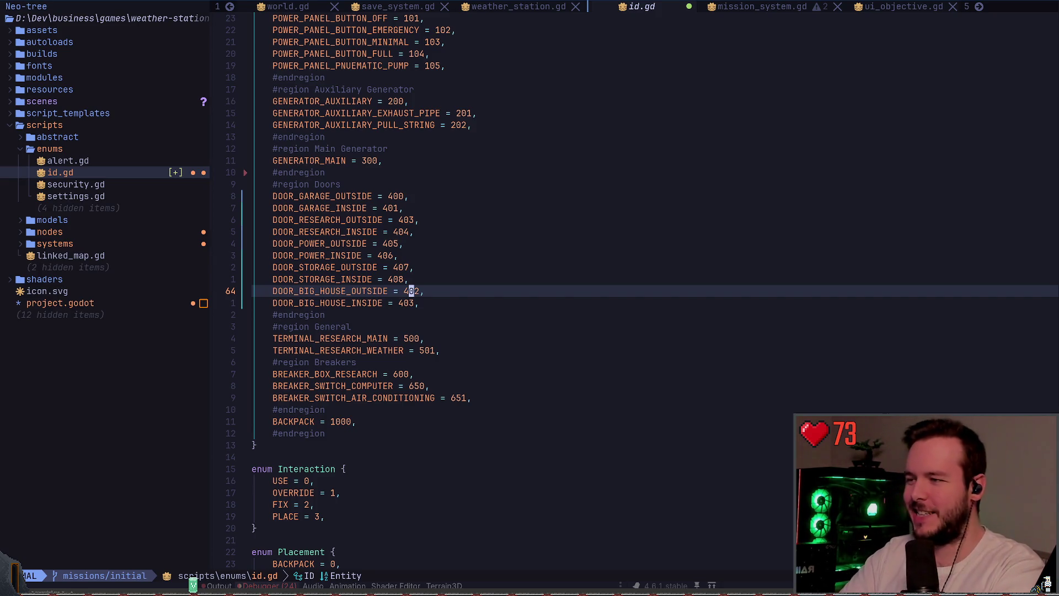
pyautogui.press('r')
pyautogui.write('2')
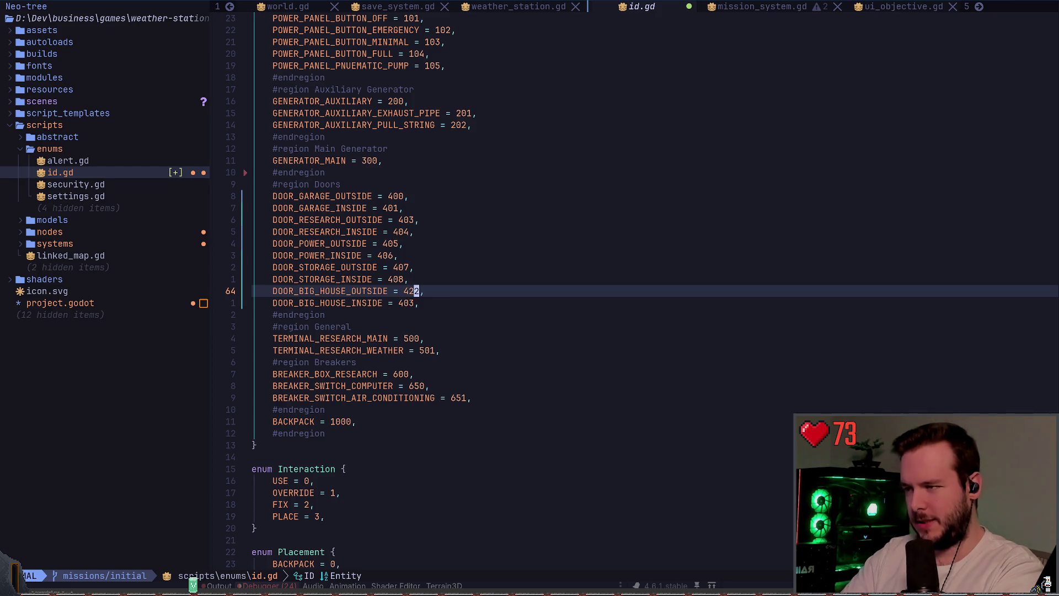
pyautogui.press('2')
pyautogui.press('r')
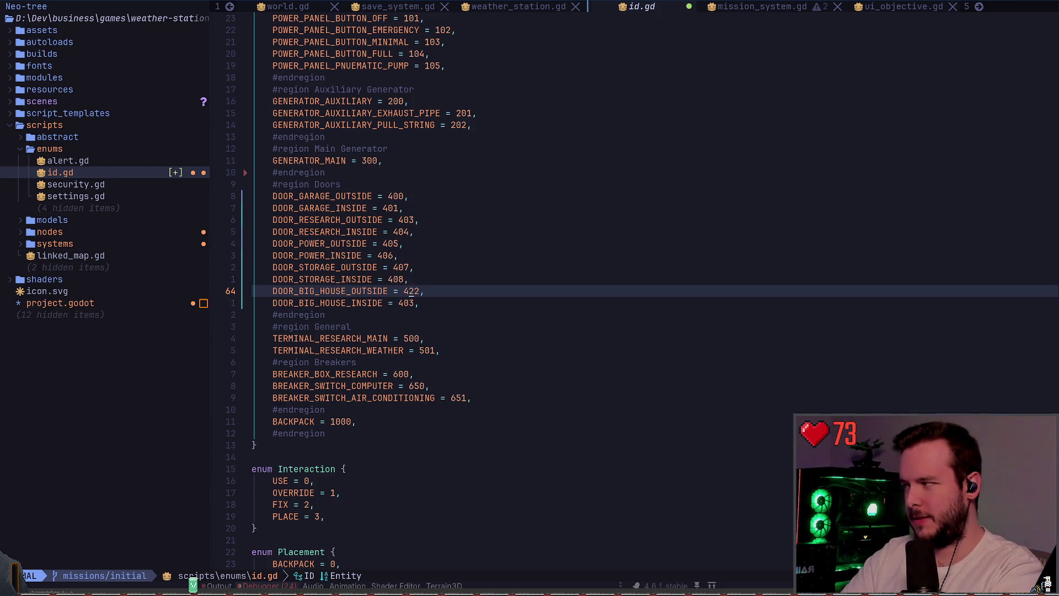
pyautogui.press('5')
pyautogui.press('j')
pyautogui.press('b')
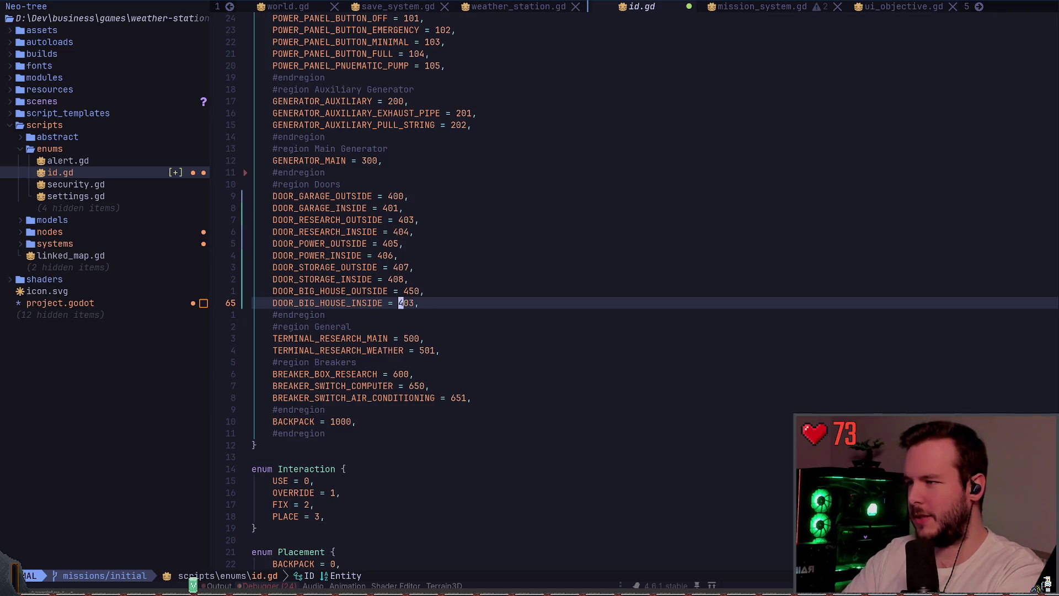
pyautogui.press('l')
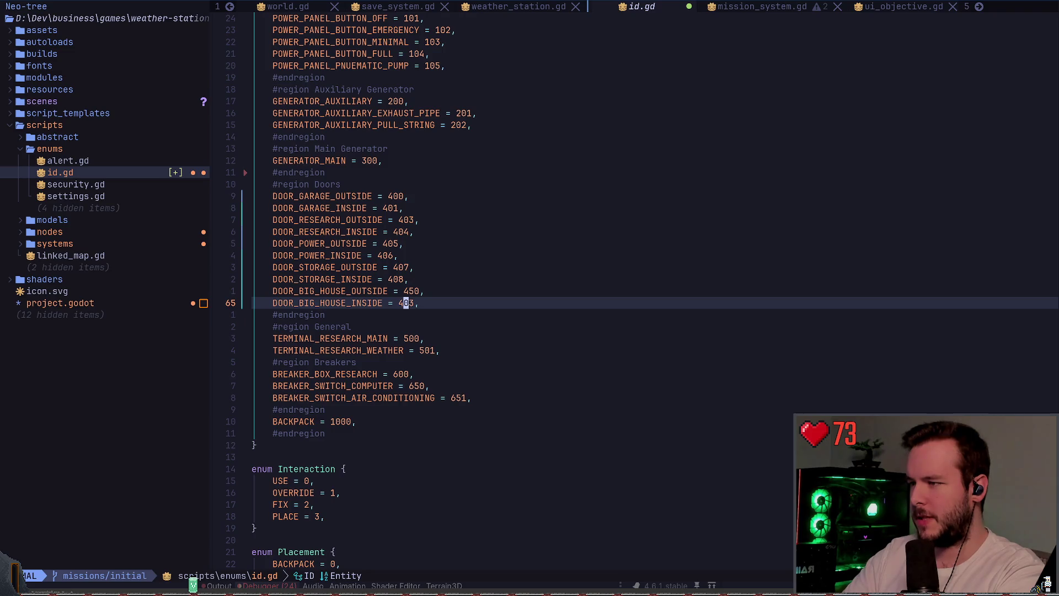
# - Try renaming the outside door entry to a MUD_ROOM name, then undo back to DOOR_BIG_HOUSE_OUTSIDE
pyautogui.press('k')
pyautogui.press('b')
pyautogui.press('h')
pyautogui.press('h')
pyautogui.press('h')
pyautogui.press('h')
pyautogui.press('c')
pyautogui.press('w')
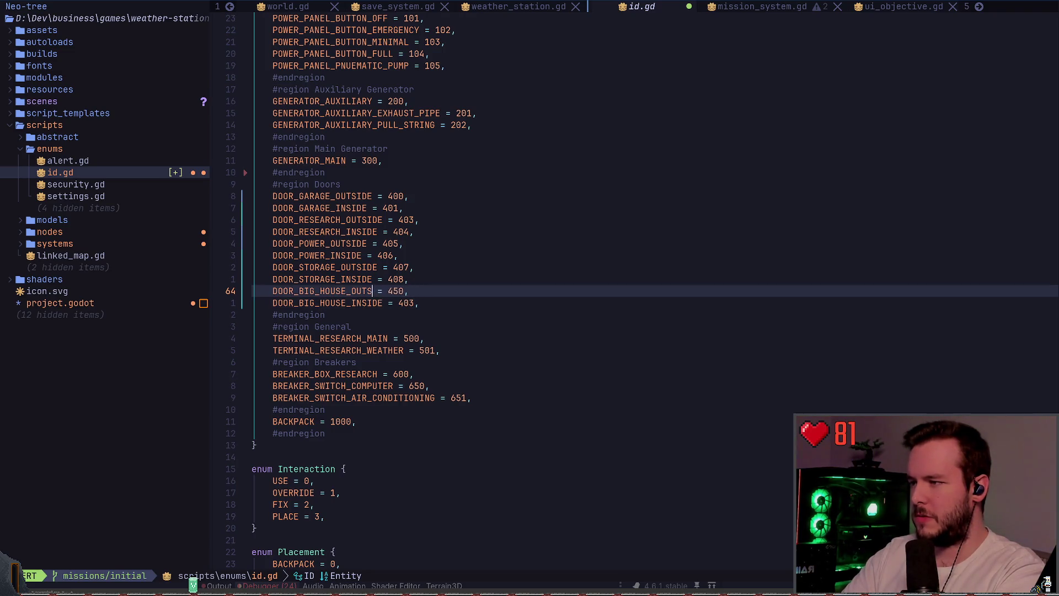
pyautogui.press('BackSpace')
pyautogui.press('BackSpace')
pyautogui.press('BackSpace')
pyautogui.write('MUD__')
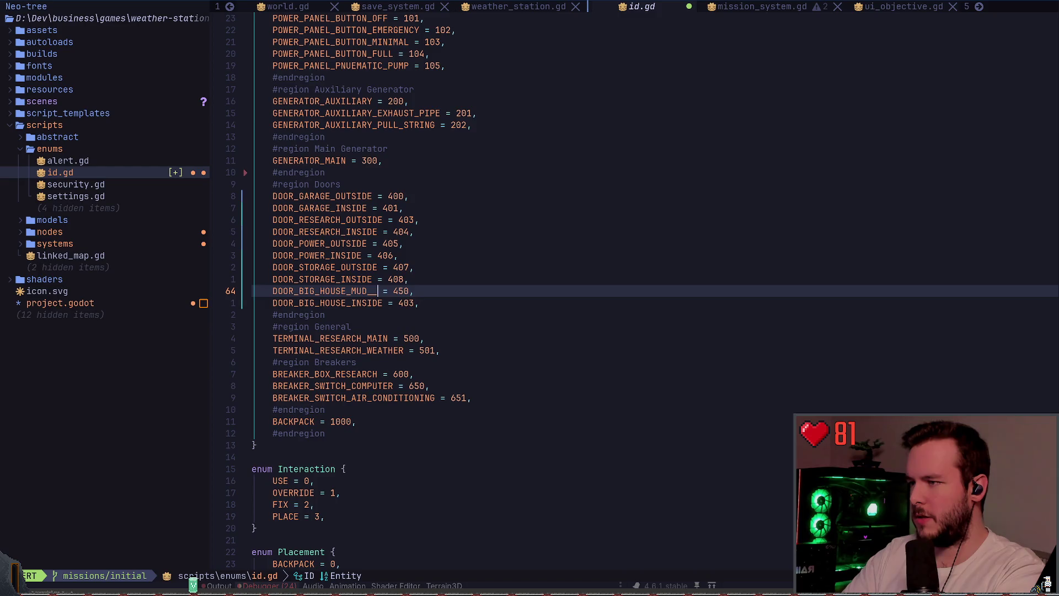
pyautogui.write('ROM')
pyautogui.press('Escape')
pyautogui.press('u')
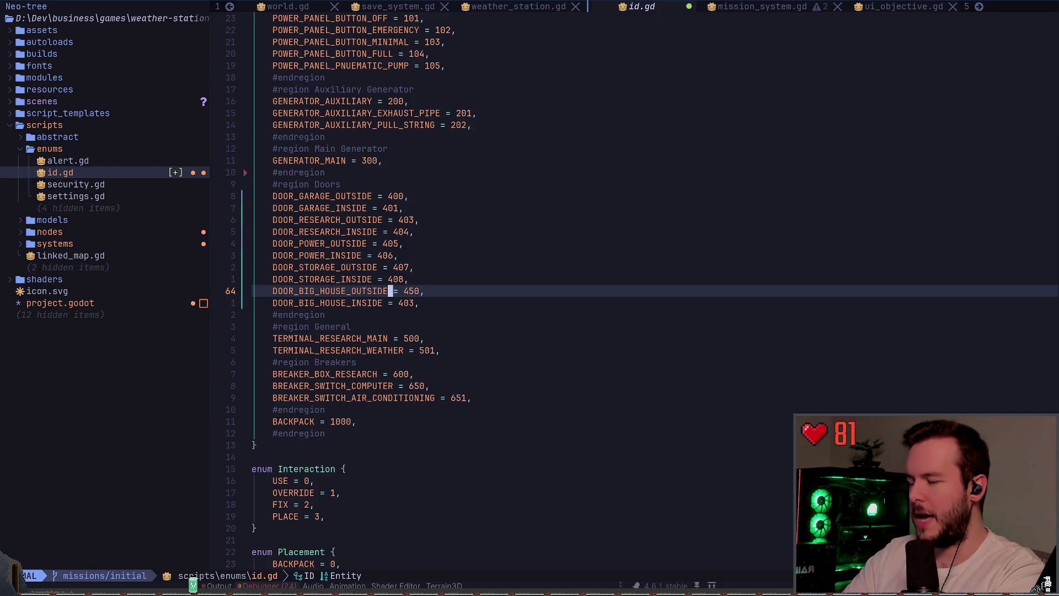
pyautogui.press('w')
pyautogui.press('w')
# - Overwrite DOOR_BIG_HOUSE_INSIDE's value with 451 and save id.gd
pyautogui.press('j')
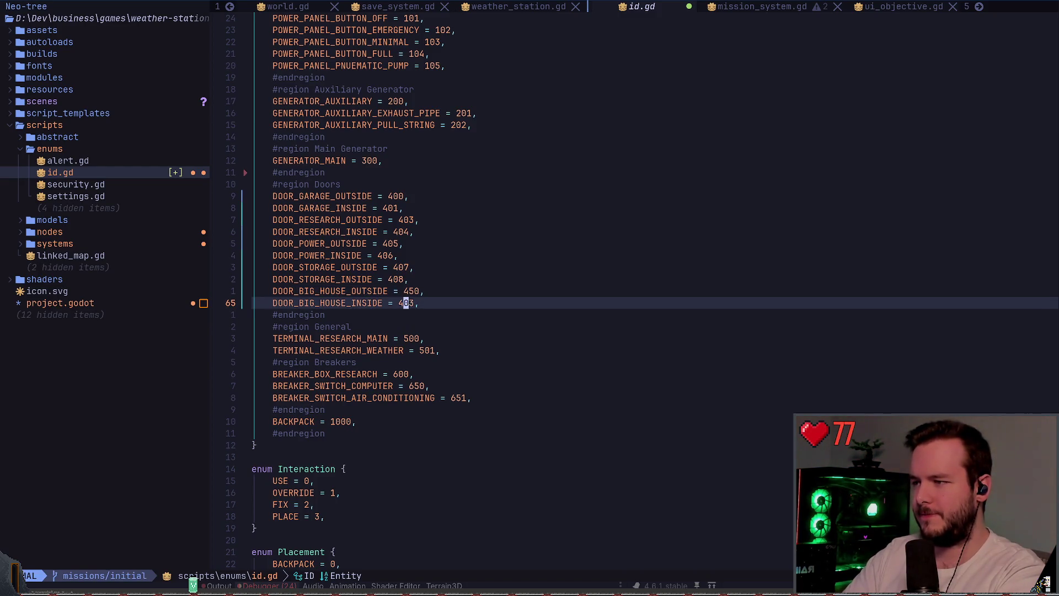
pyautogui.hotkey('shift', 'r')
pyautogui.write('51')
pyautogui.press('Escape')
pyautogui.press('b')
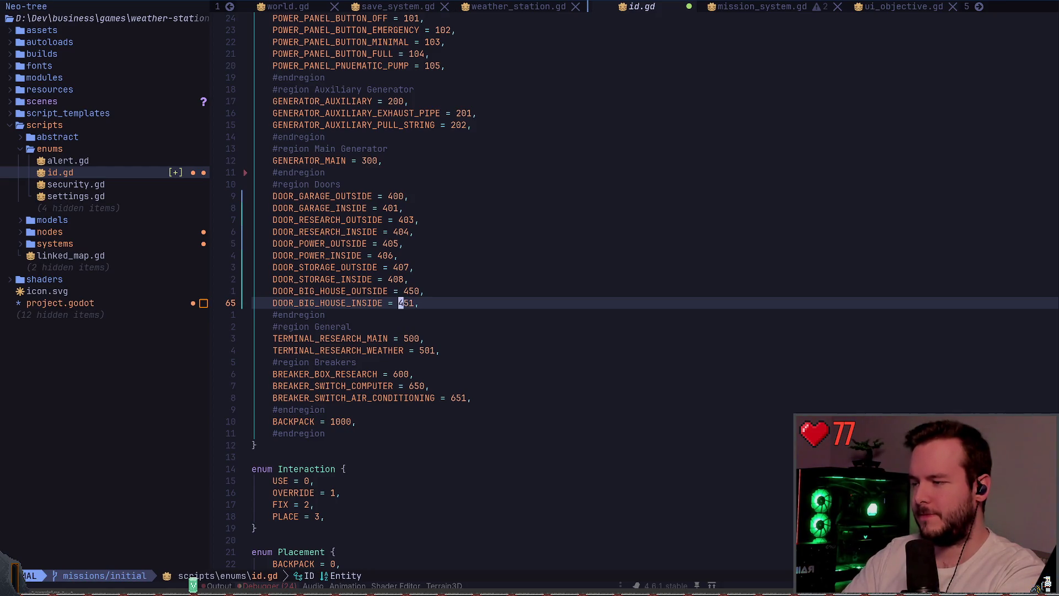
pyautogui.hotkey('ctrl', 's')
# - Move up and down over the BIG_HOUSE door lines to review the 450/451 values
pyautogui.press('b')
pyautogui.press('b')
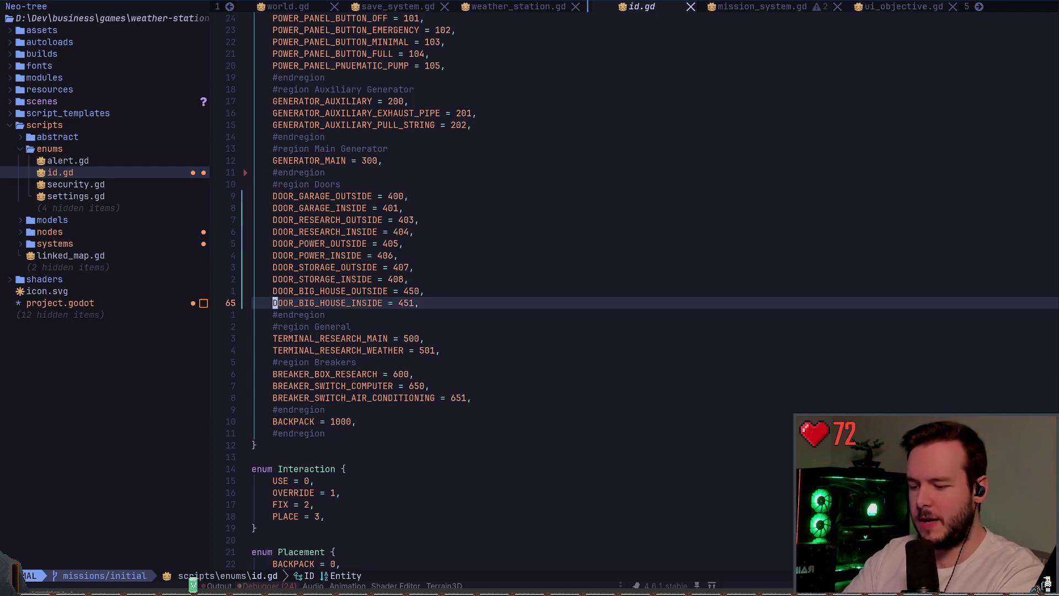
pyautogui.press('k')
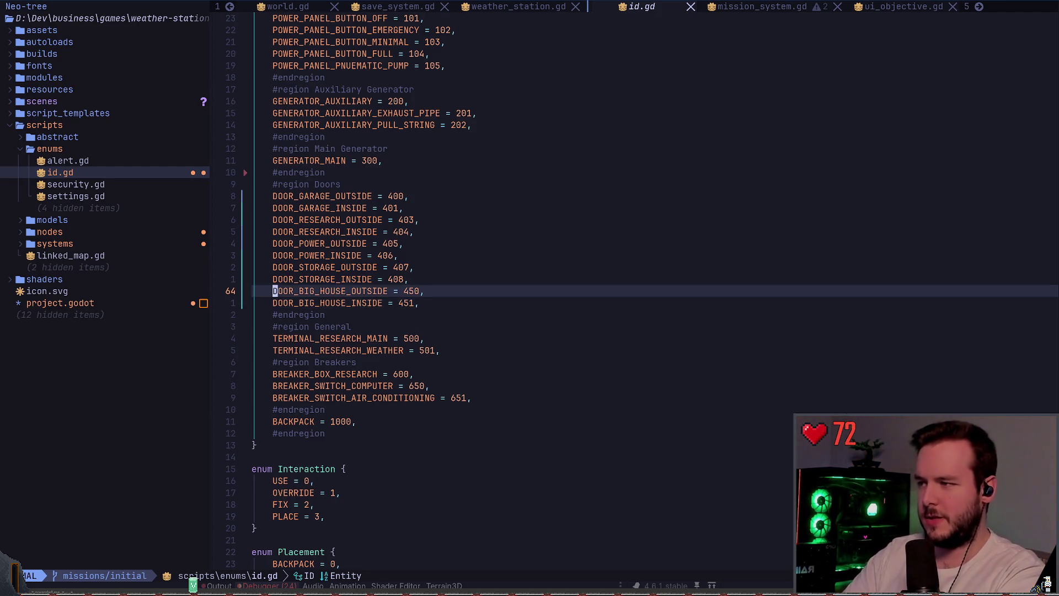
pyautogui.press('j')
pyautogui.press('k')
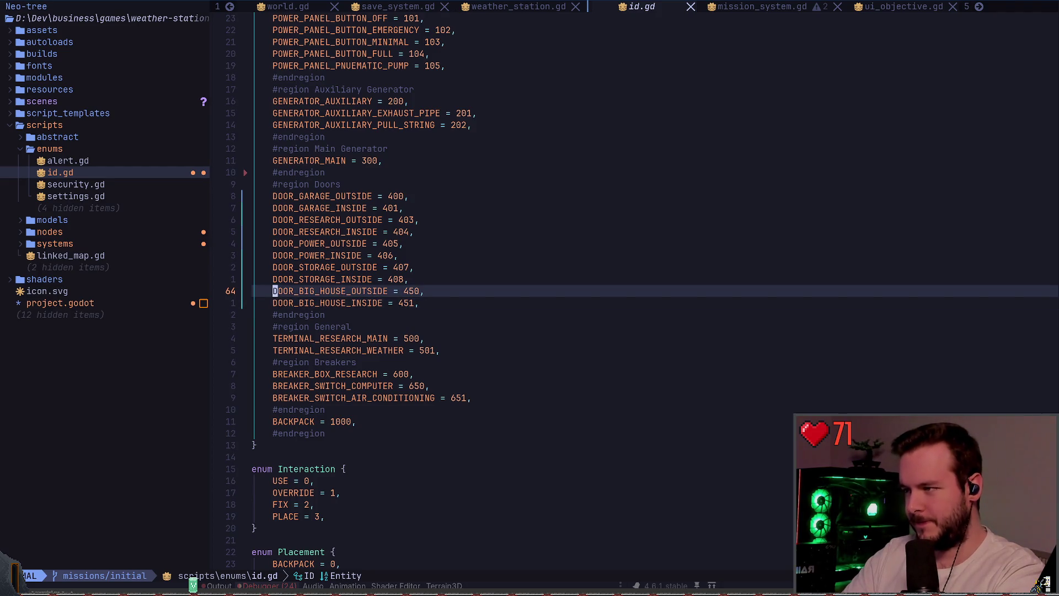
pyautogui.press('j')
pyautogui.press('k')
pyautogui.press('j')
pyautogui.press('k')
pyautogui.press('j')
pyautogui.press('k')
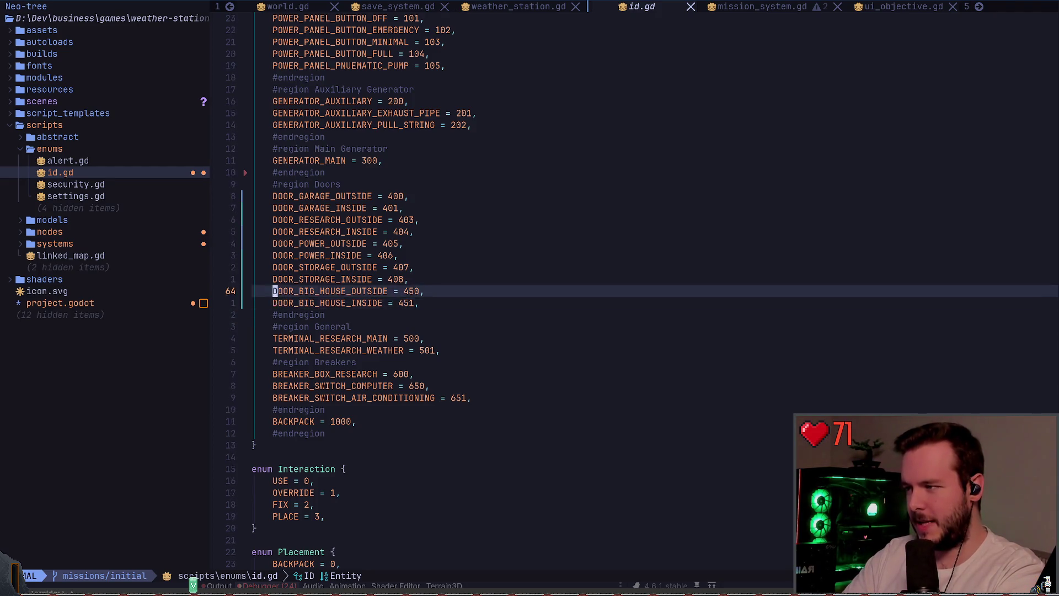
pyautogui.press('j')
pyautogui.press('j')
pyautogui.press('k')
pyautogui.press('j')
pyautogui.press('k')
pyautogui.press('k')
pyautogui.press('j')
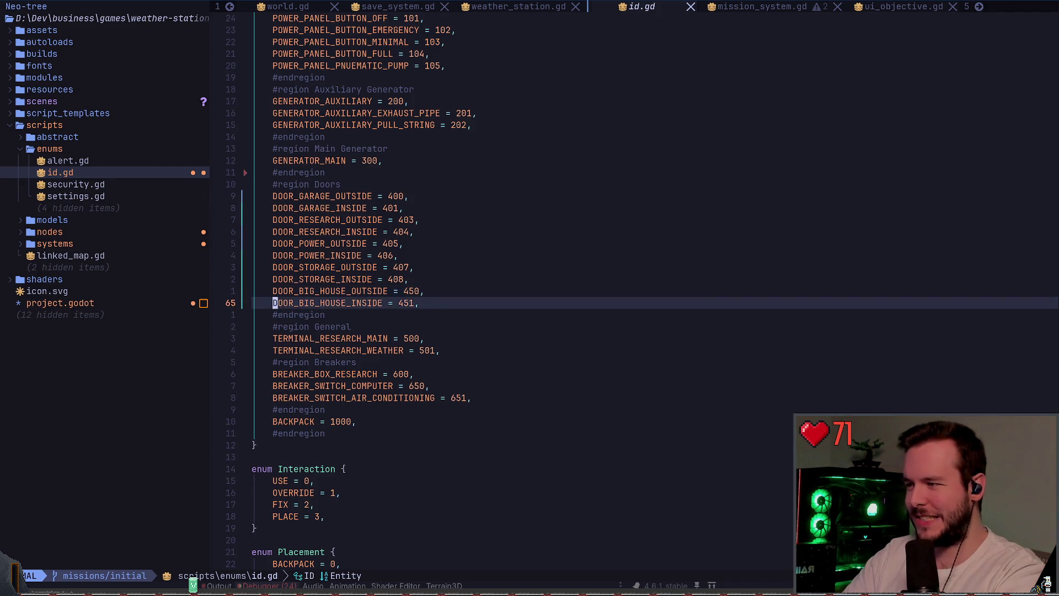
pyautogui.press('k')
pyautogui.press('j')
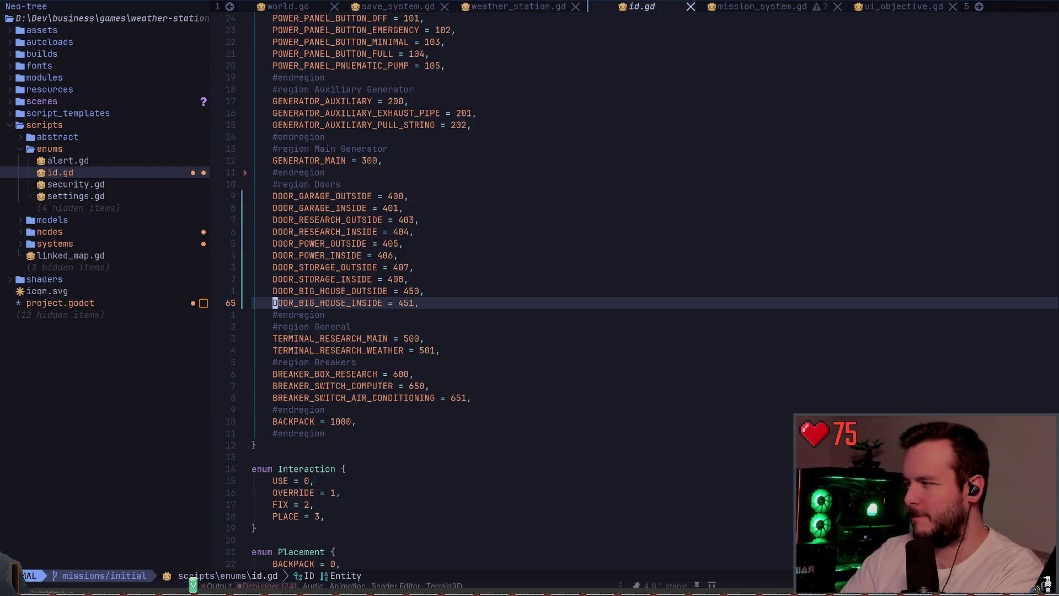
# - Show and dismiss Neovim's normal-mode command list, then switch back to the Godot editor
pyautogui.press('Escape')
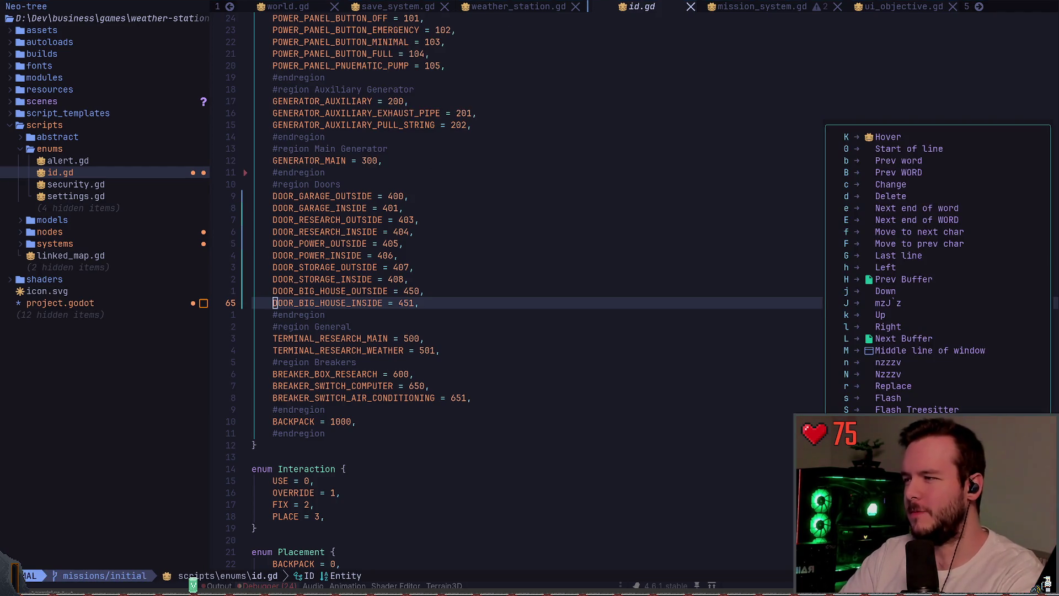
pyautogui.press('Escape')
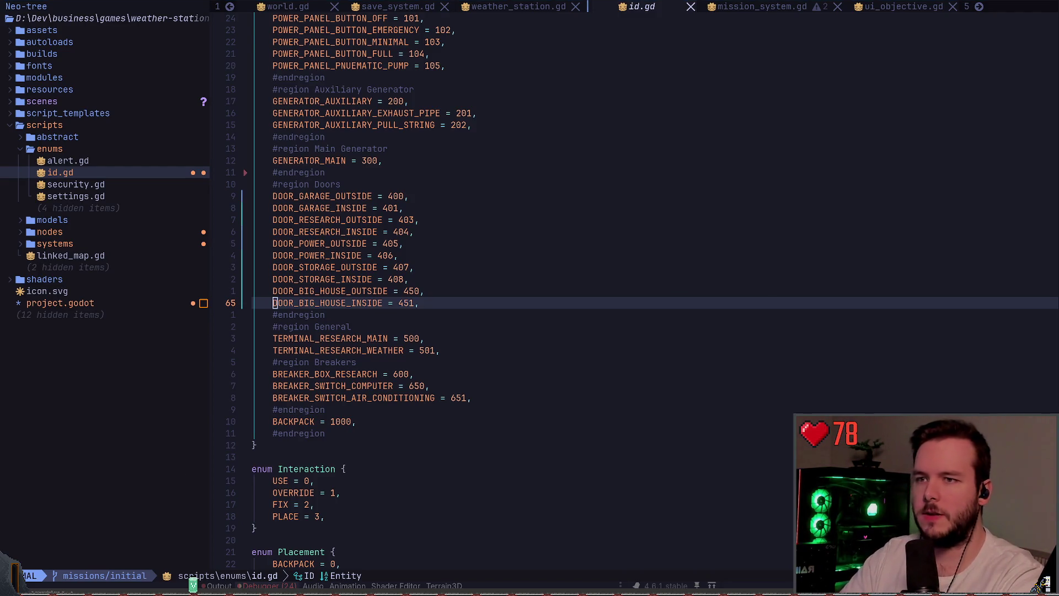
pyautogui.hotkey('alt', 'Tab')
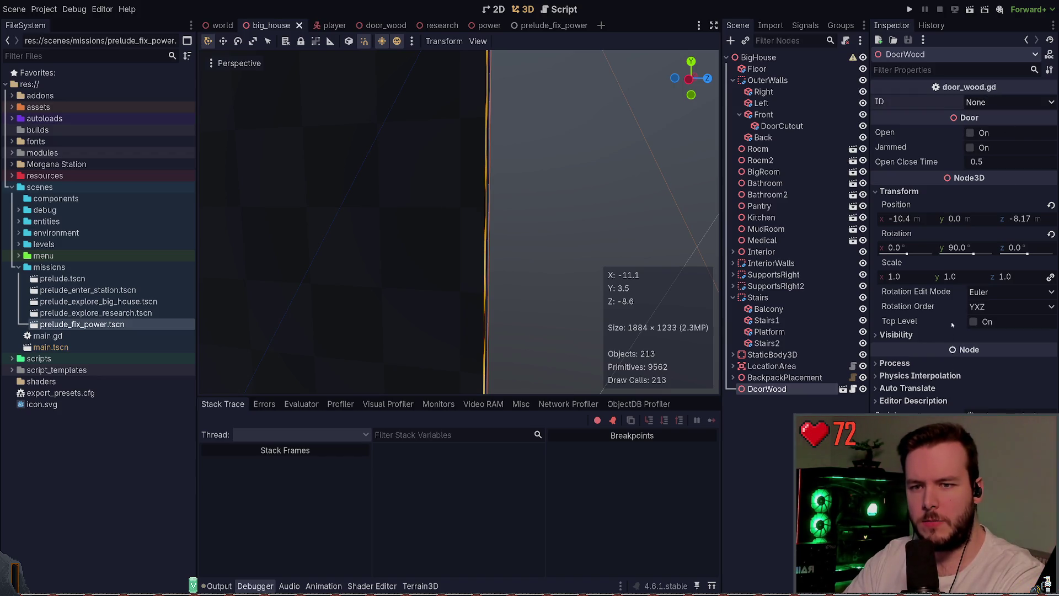
# - Click an empty spot in the big_house 3D viewport to deselect DoorWood
pyautogui.click(557, 265)
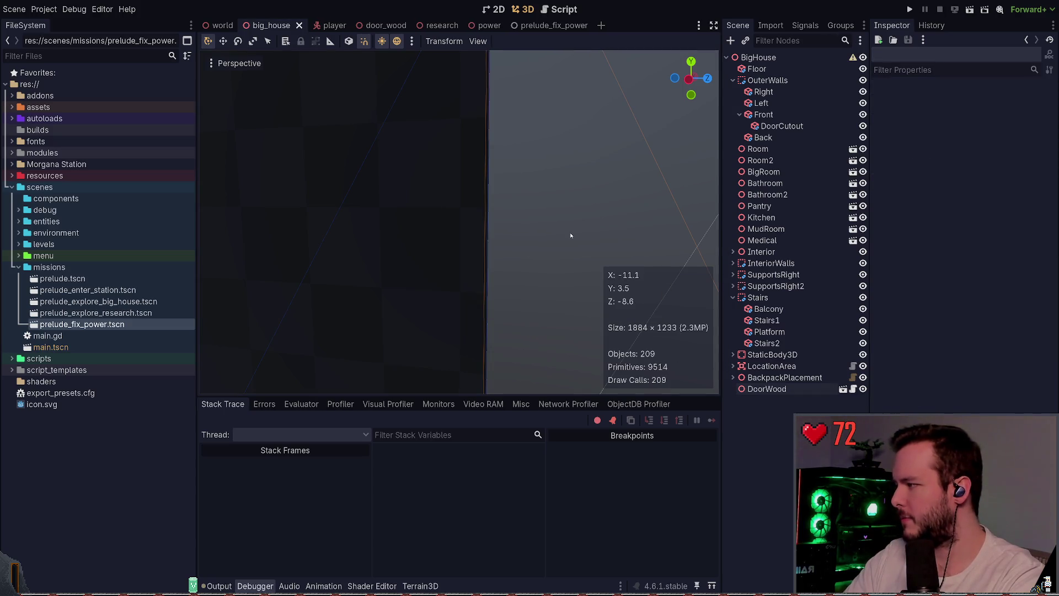
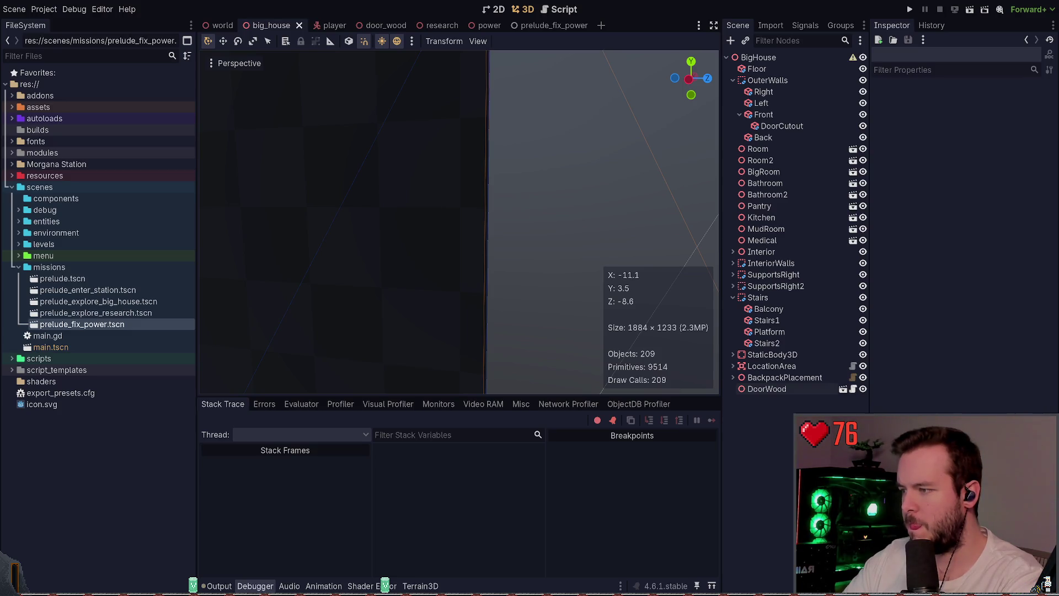
# - Open a Brave private window over the Godot editor, showing the Puck's Pixelizer v1.06 page
pyautogui.hotkey('ctrl', 'shift', 'n')
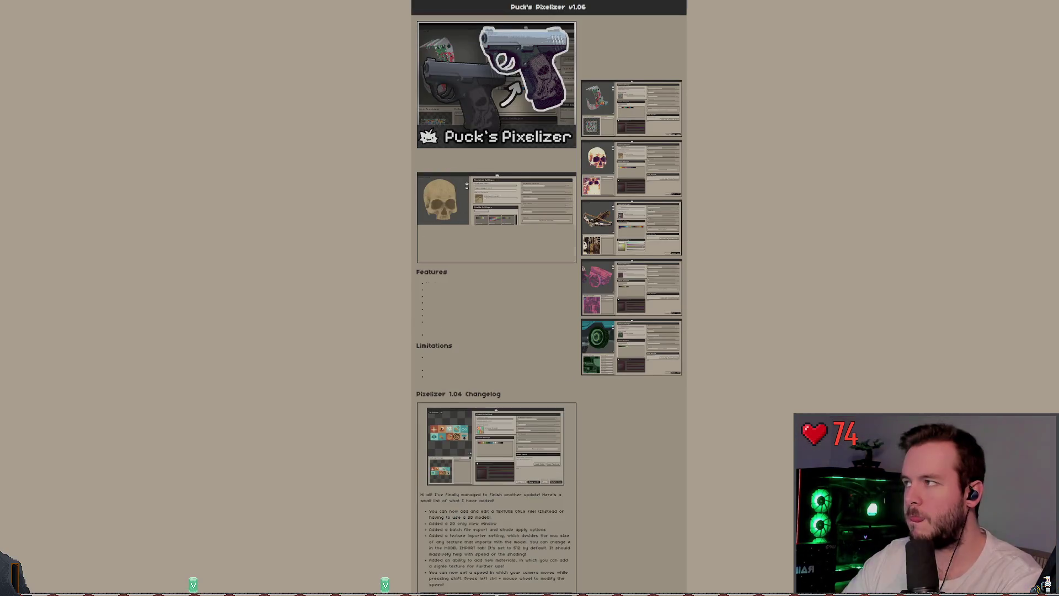
# - Zoom in on the Puck's Pixelizer v1.06 page, read its Features and Limitations, then return to the top
pyautogui.keyDown('ctrl'); pyautogui.scroll(4, 309, 226); pyautogui.keyUp('ctrl')
pyautogui.keyDown('ctrl'); pyautogui.scroll(-1, 305, 226); pyautogui.keyUp('ctrl')
pyautogui.keyDown('ctrl'); pyautogui.scroll(-1, 248, 210); pyautogui.keyUp('ctrl')
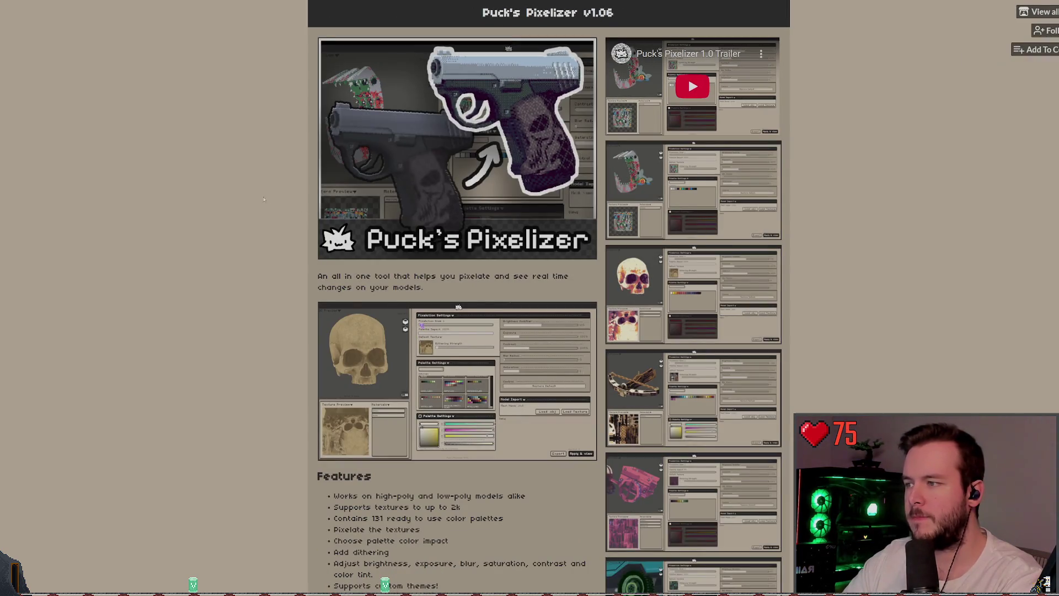
pyautogui.scroll(-1, 185, 185)
pyautogui.scroll(-2, 476, 157)
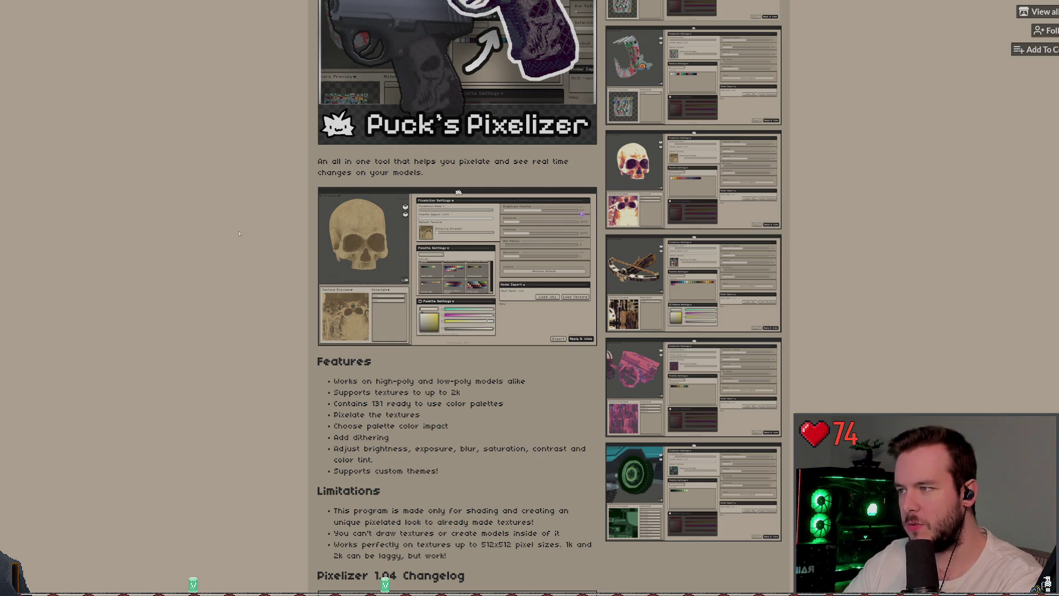
pyautogui.scroll(-1, 285, 331)
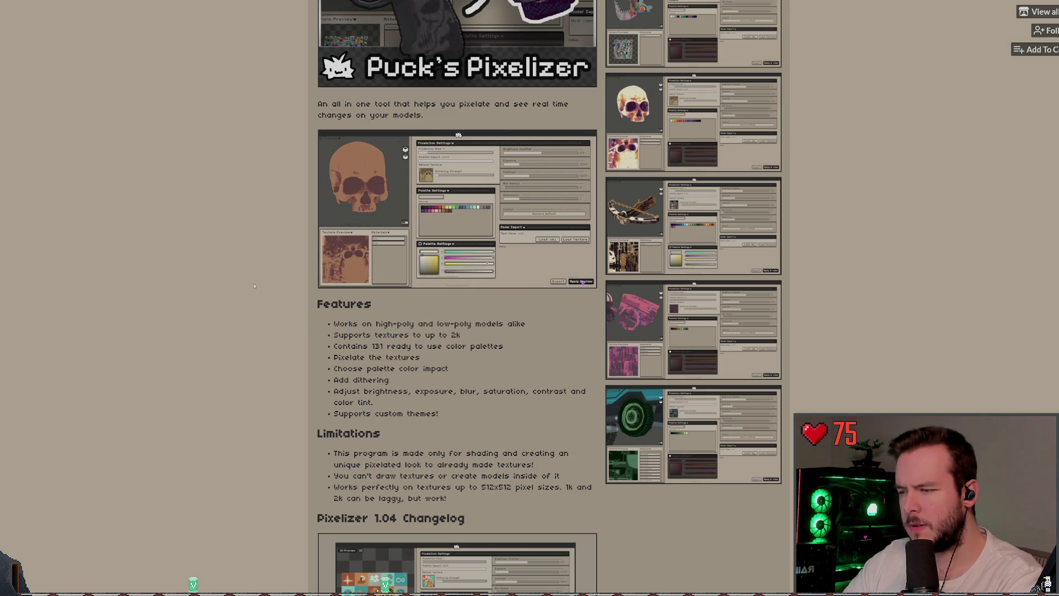
pyautogui.moveTo(429, 454); pyautogui.dragTo(534, 465)
pyautogui.scroll(-1, 497, 408)
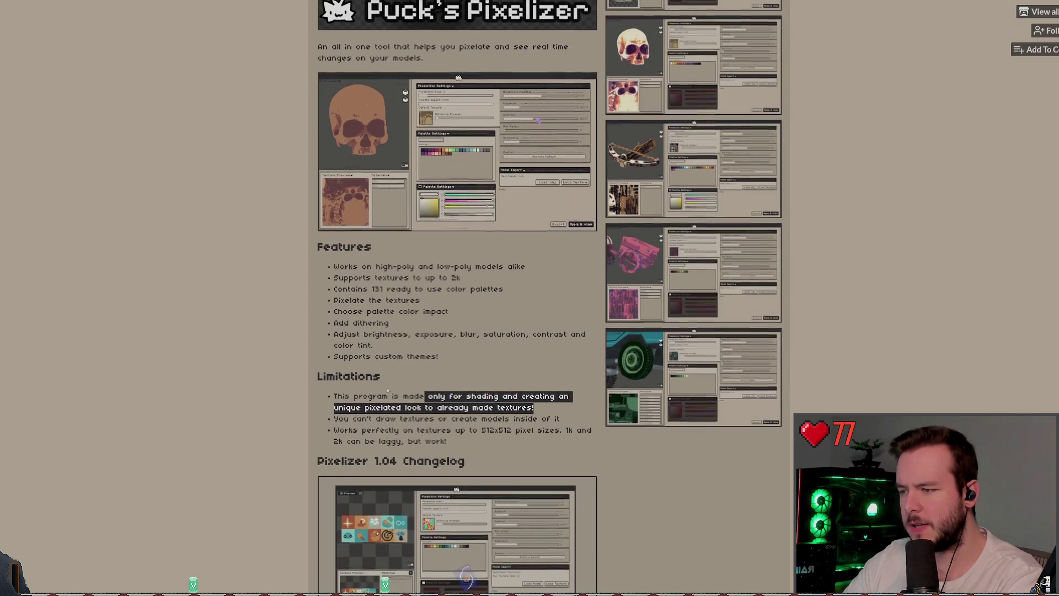
pyautogui.click(466, 357)
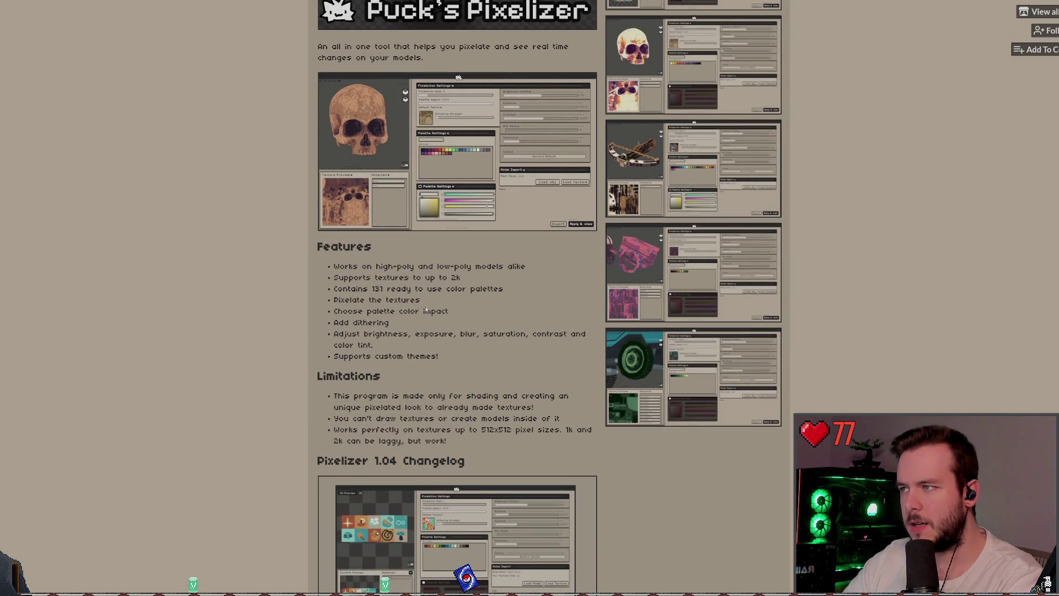
pyautogui.scroll(1, 429, 301)
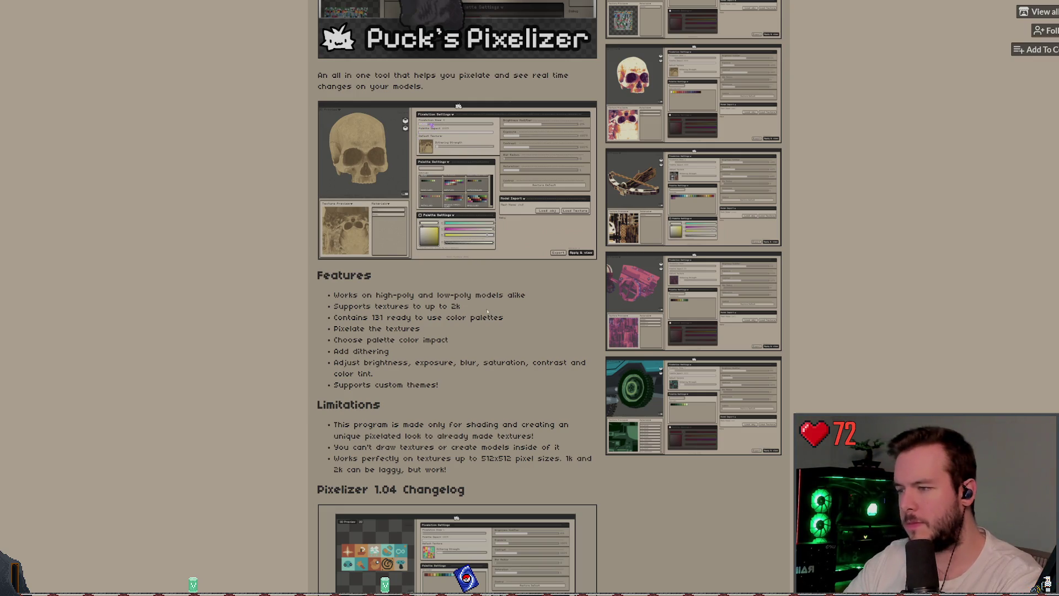
pyautogui.scroll(4, 457, 298)
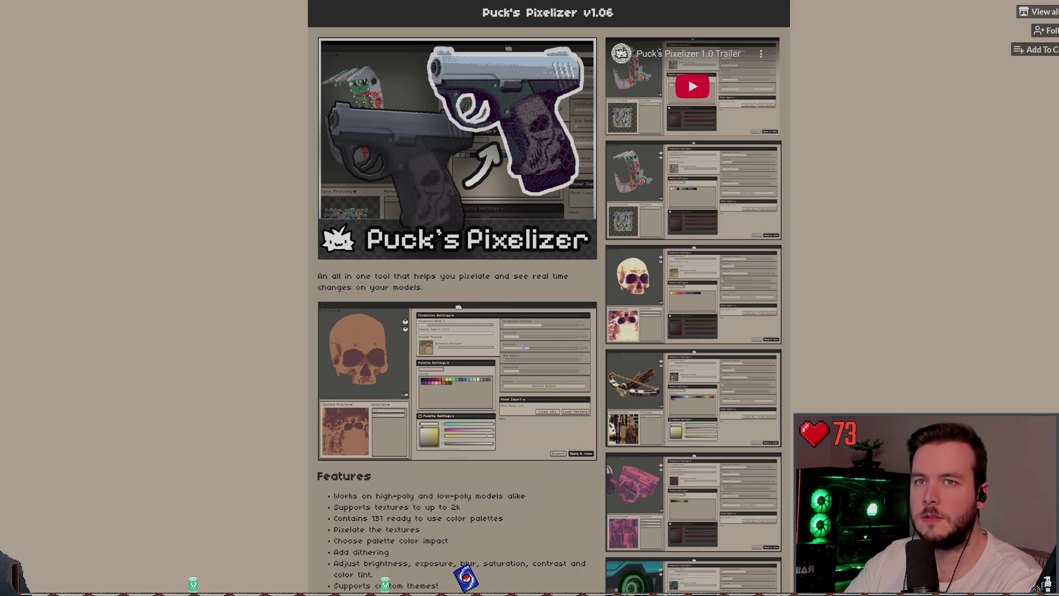
# - Go back to the creator's itch.io store page and start browsing its PSX asset grid
pyautogui.hotkey('alt', 'Left')
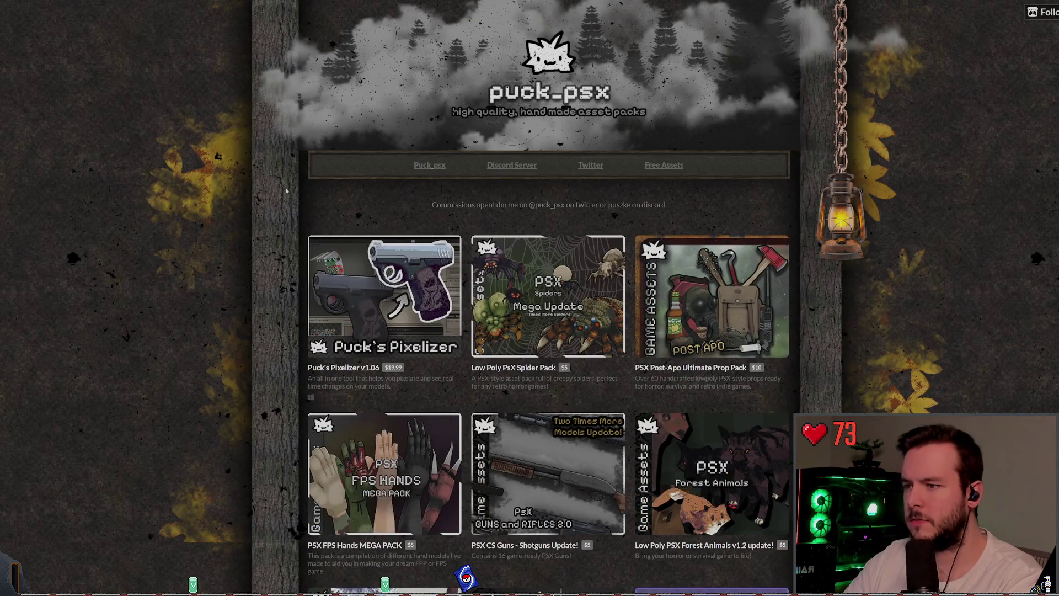
pyautogui.scroll(-2, 287, 145)
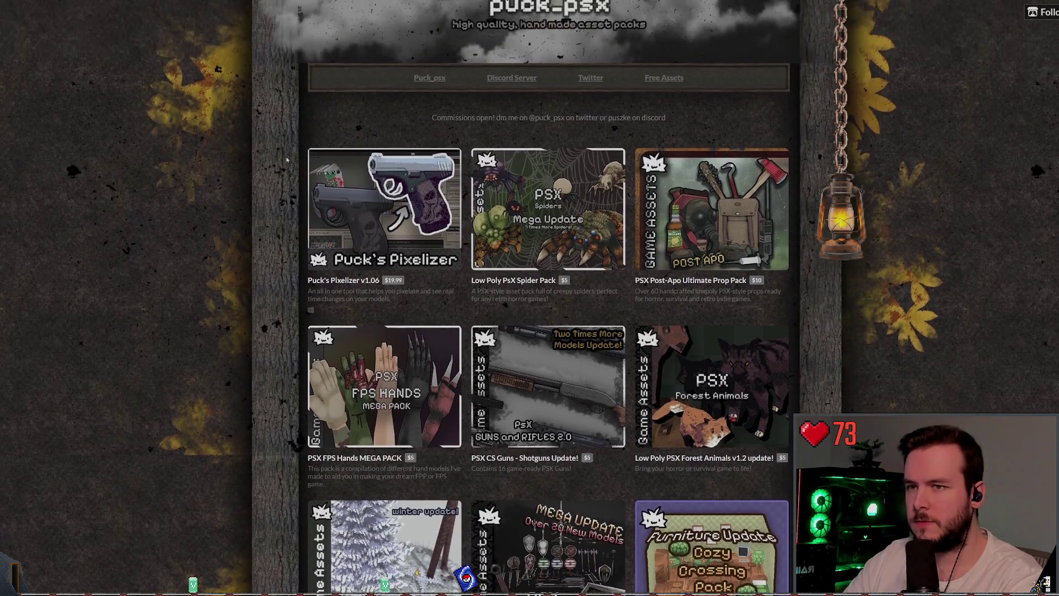
pyautogui.scroll(-2, 833, 204)
pyautogui.scroll(3, 833, 203)
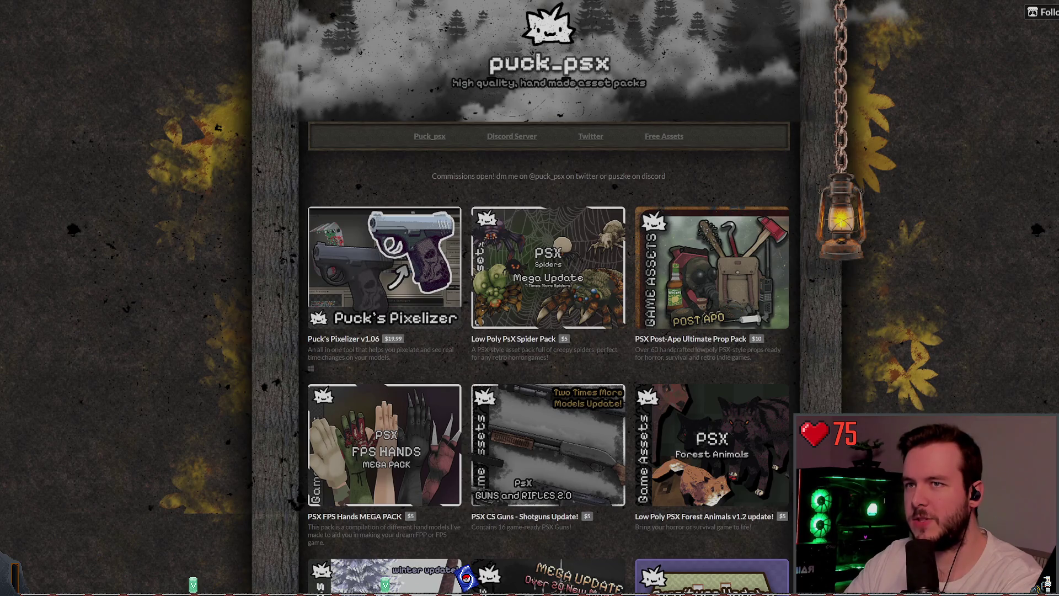
pyautogui.scroll(-4, 890, 249)
pyautogui.scroll(3, 827, 238)
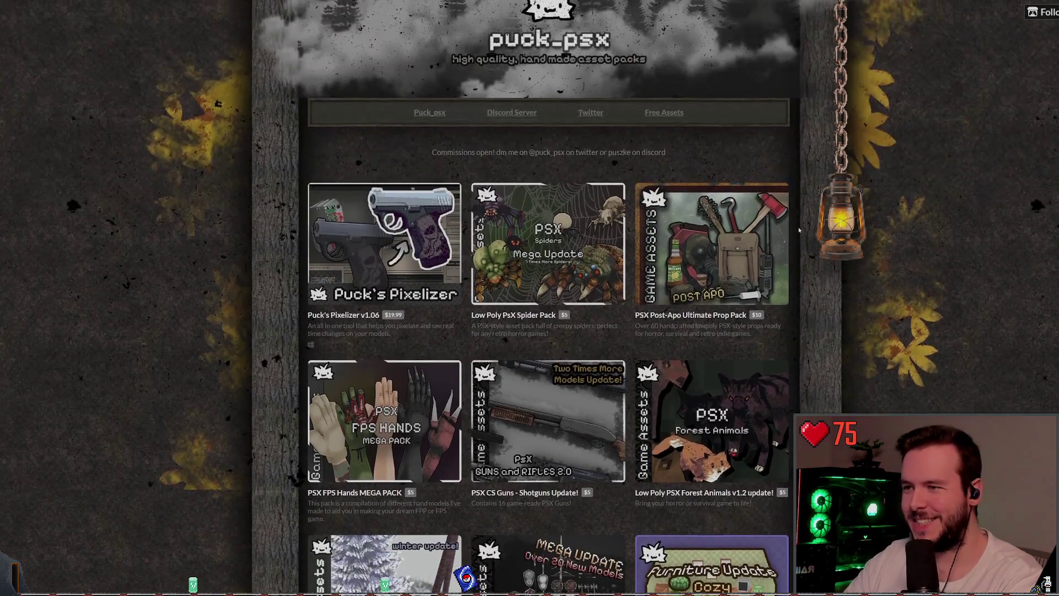
pyautogui.scroll(-2, 743, 228)
pyautogui.scroll(-1, 743, 228)
pyautogui.scroll(2, 767, 275)
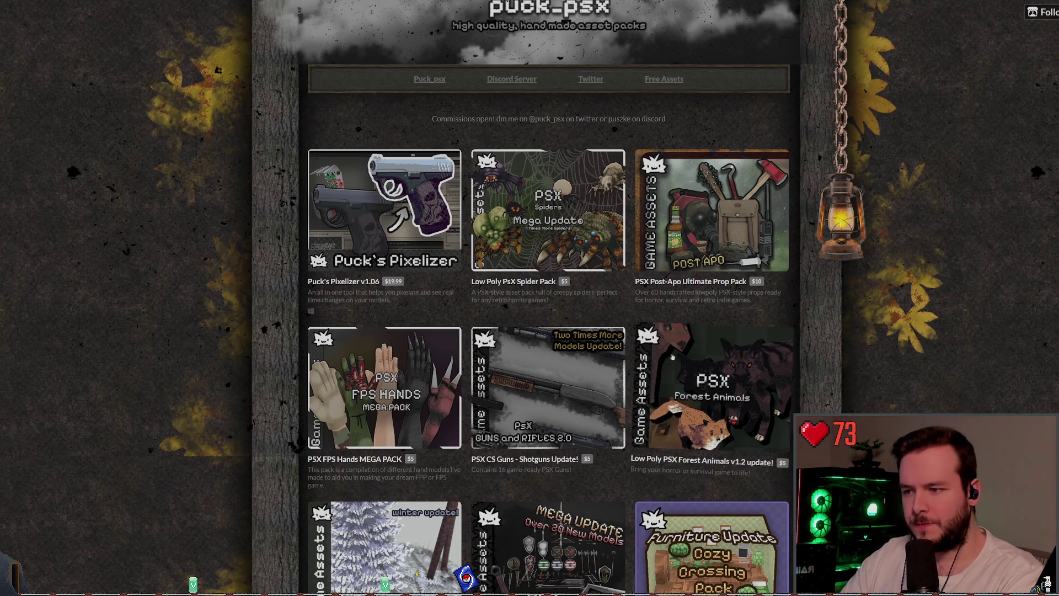
# - Scroll further down the grid to packs like PSX Chess Set and PSX Low Poly Skeleton
pyautogui.scroll(-3, 200, 299)
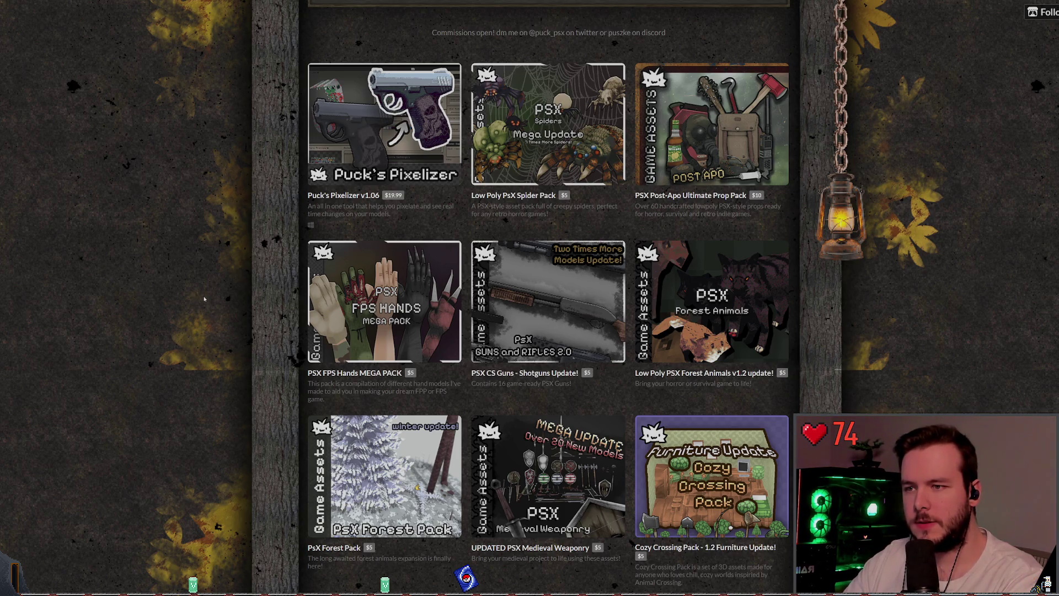
pyautogui.scroll(-5, 207, 299)
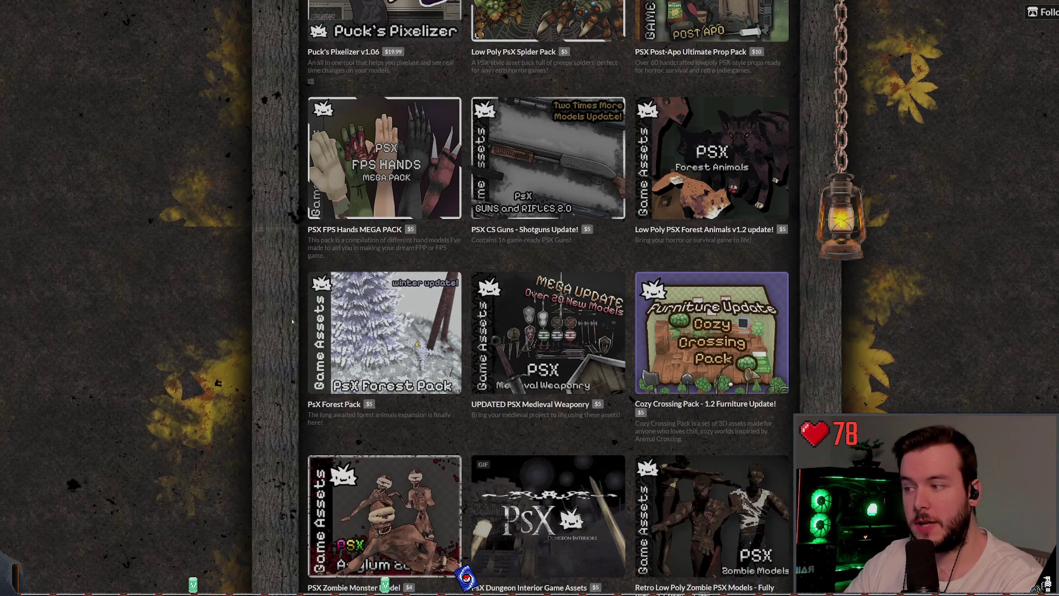
pyautogui.scroll(-3, 232, 300)
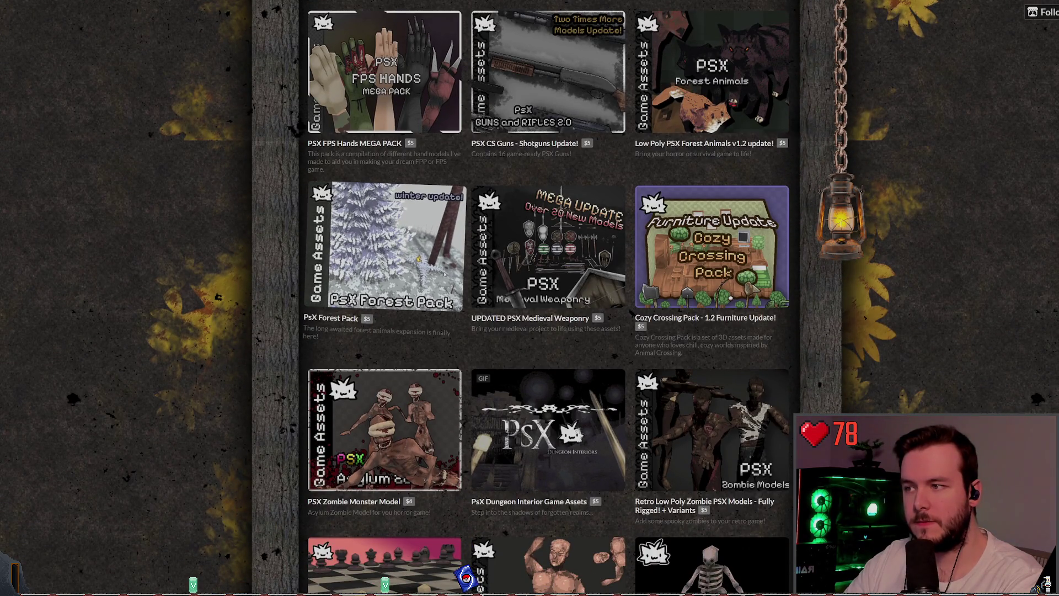
pyautogui.scroll(-4, 241, 299)
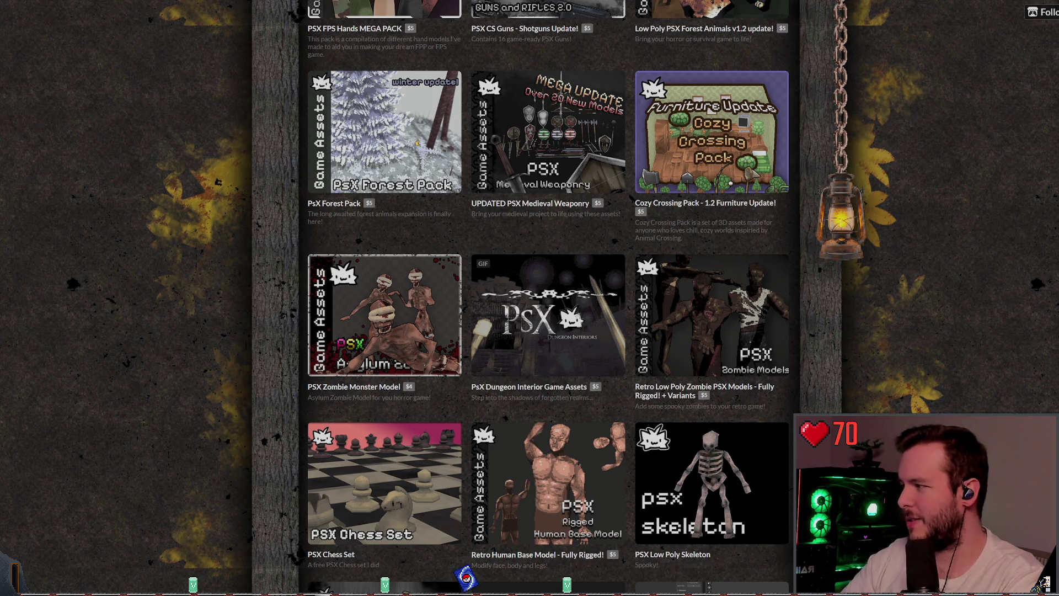
pyautogui.scroll(-4, 267, 302)
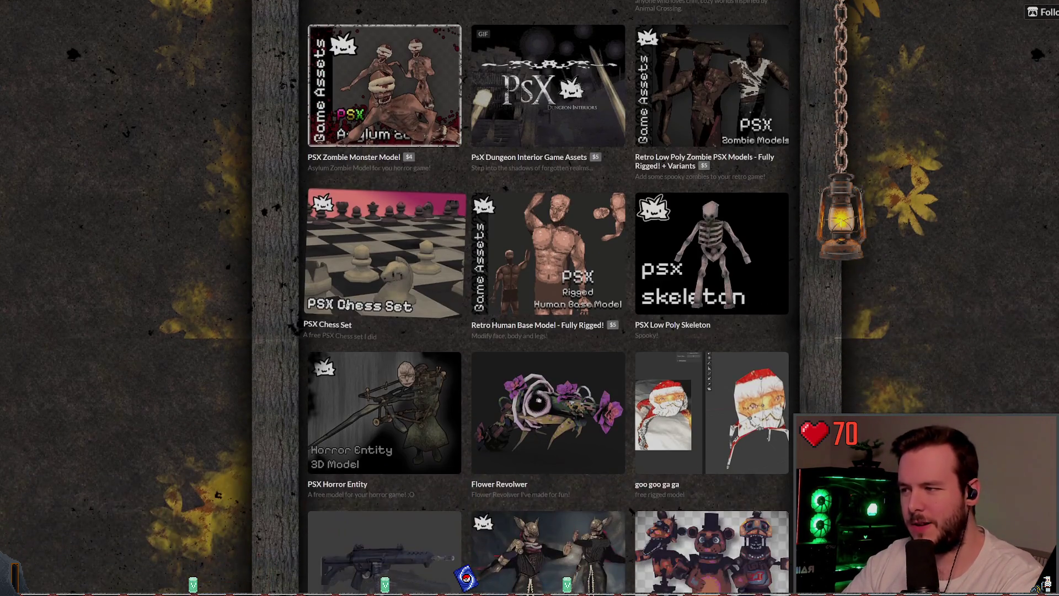
pyautogui.scroll(-2, 266, 303)
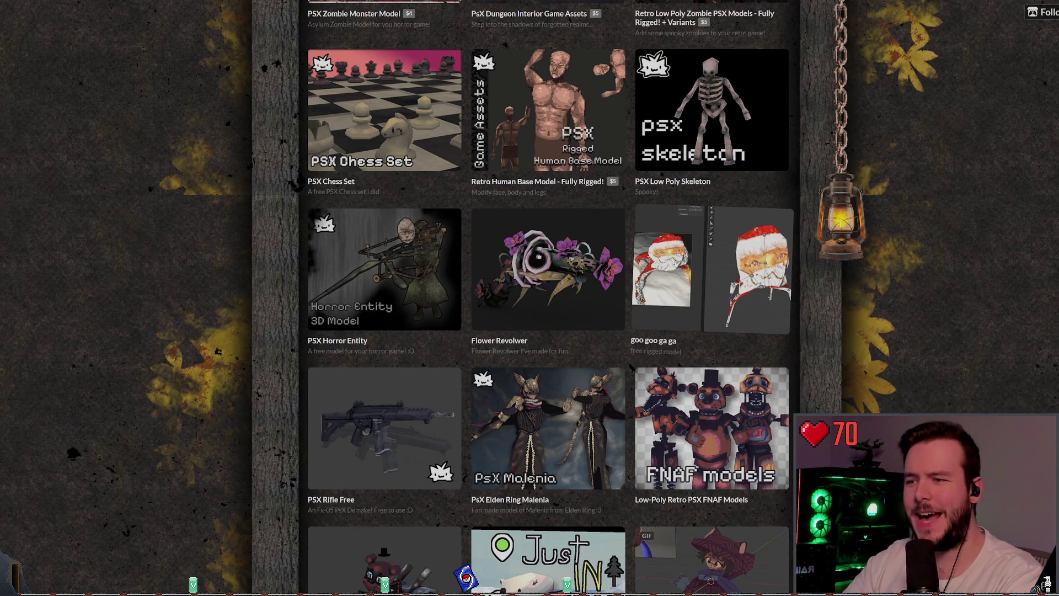
# - Open the goo goo ga ga PSX Santa model page and read through its comments
pyautogui.click(712, 270)
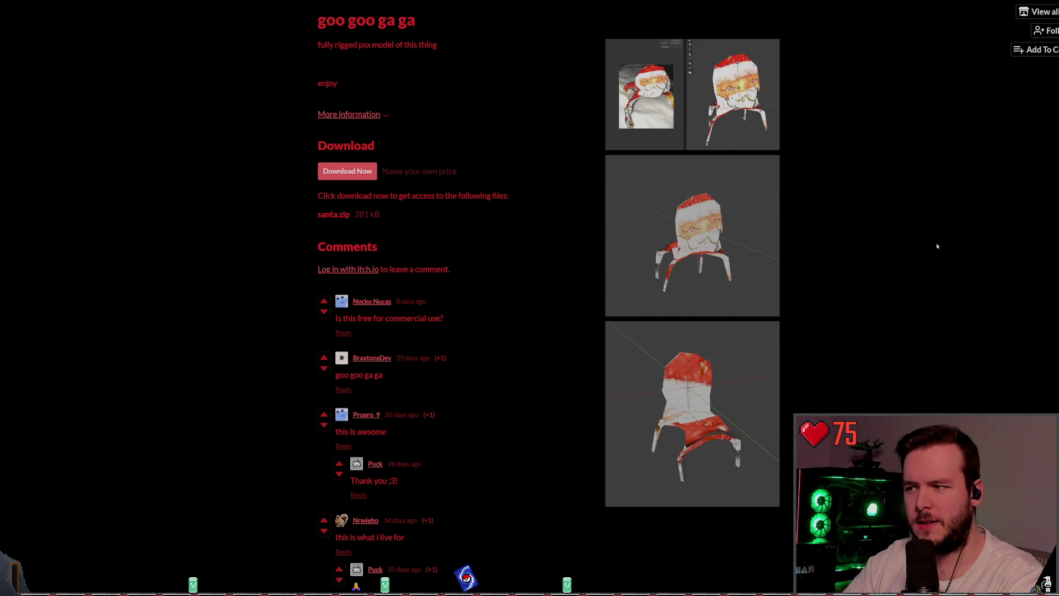
pyautogui.moveTo(454, 324); pyautogui.dragTo(329, 320)
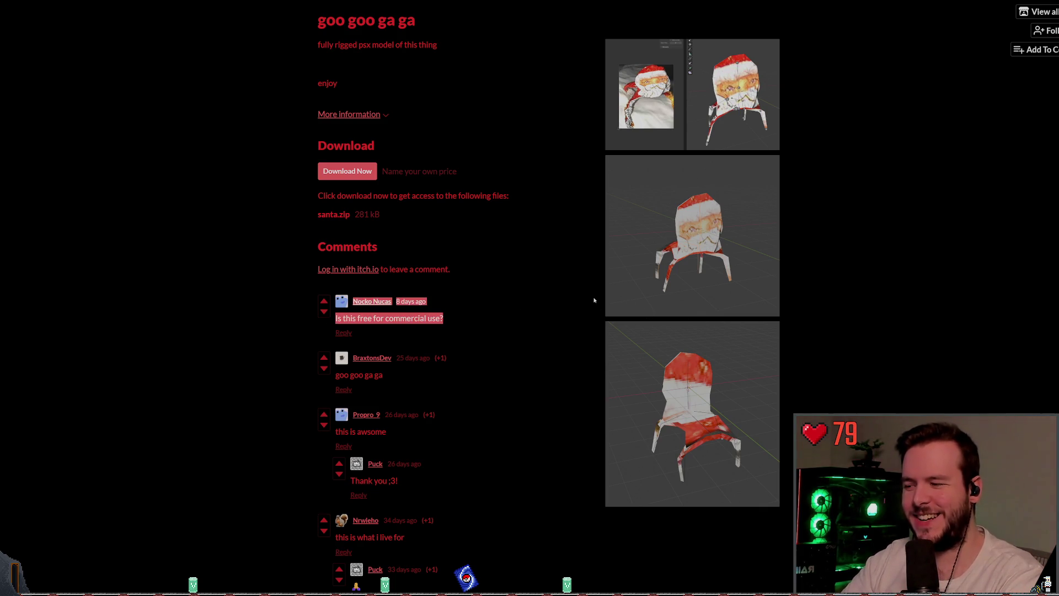
pyautogui.scroll(-1, 387, 309)
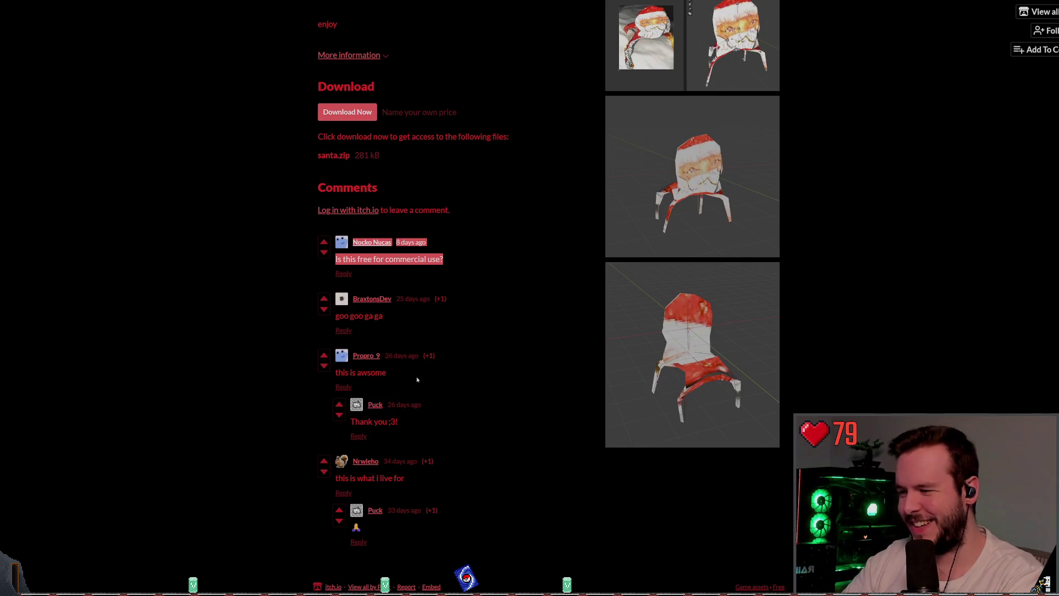
pyautogui.doubleClick(362, 490)
pyautogui.tripleClick(335, 483)
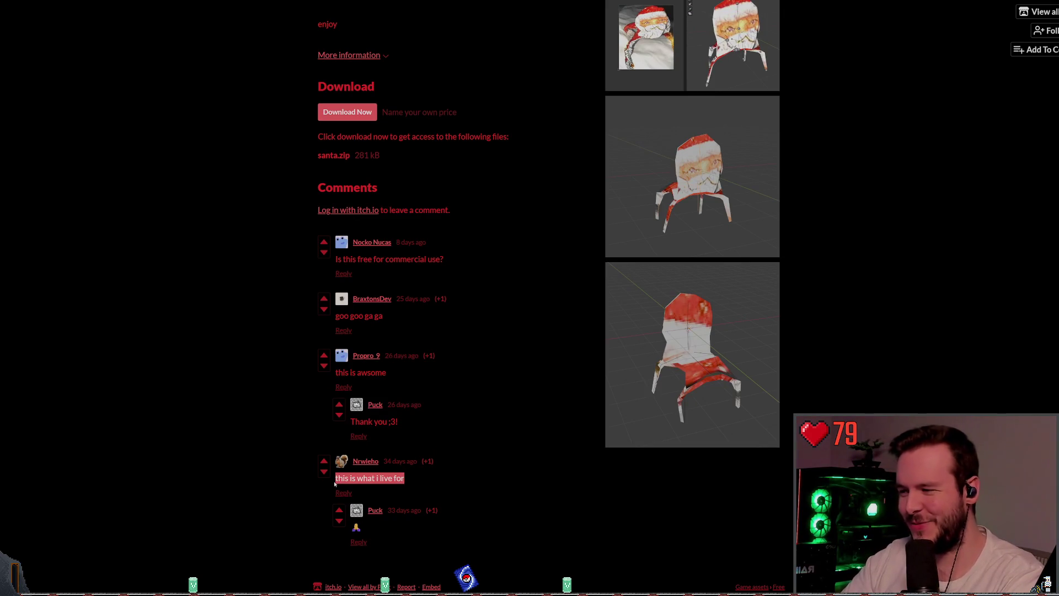
pyautogui.click(196, 296)
pyautogui.scroll(1, 236, 246)
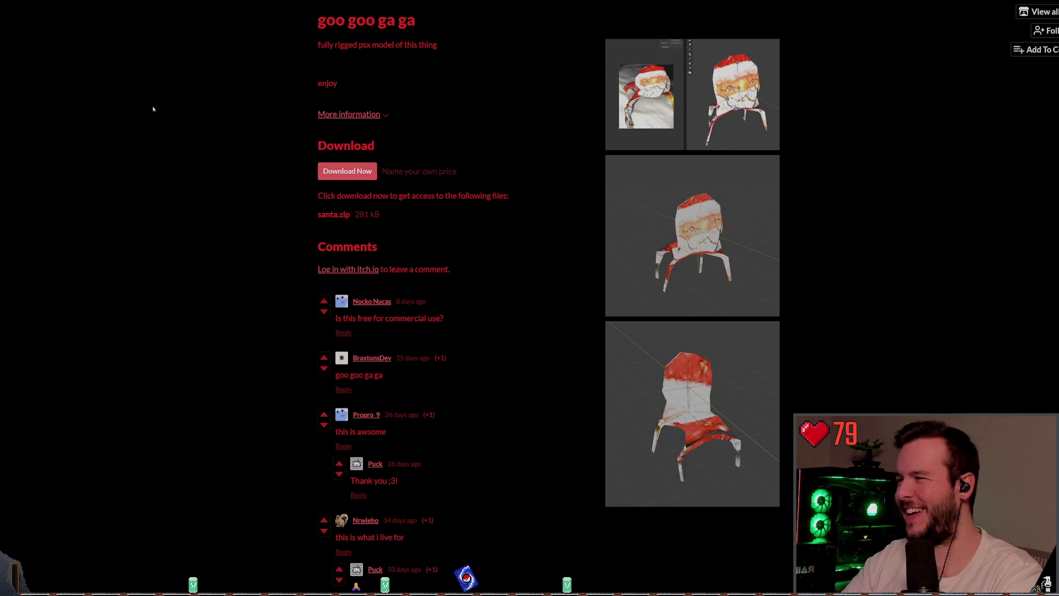
# - Read the PSX Forest Pack page down to its price and files, then return to the creator's store
pyautogui.scroll(-3, 373, 216)
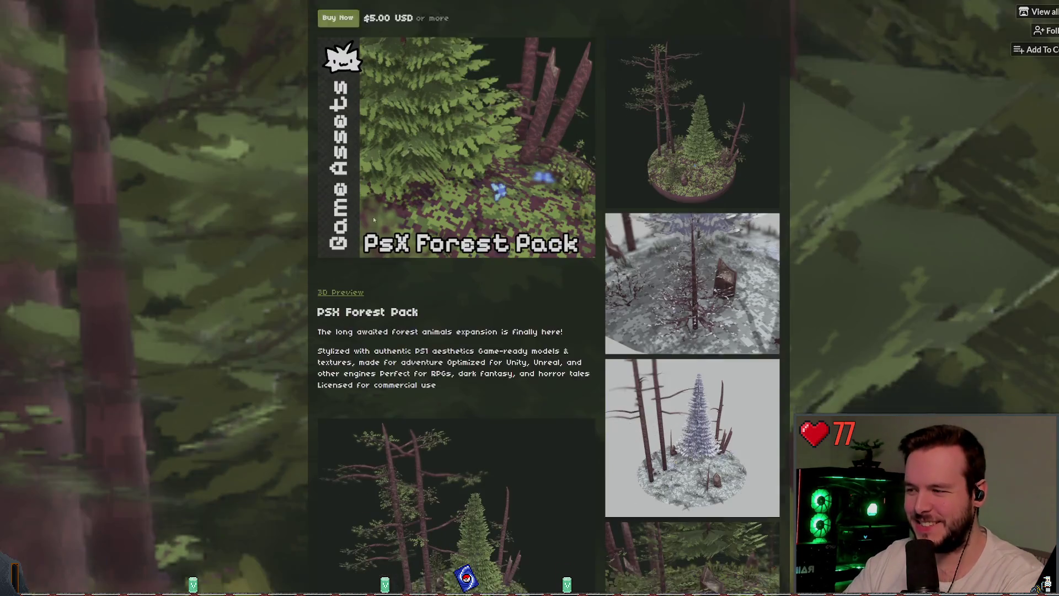
pyautogui.scroll(3, 377, 234)
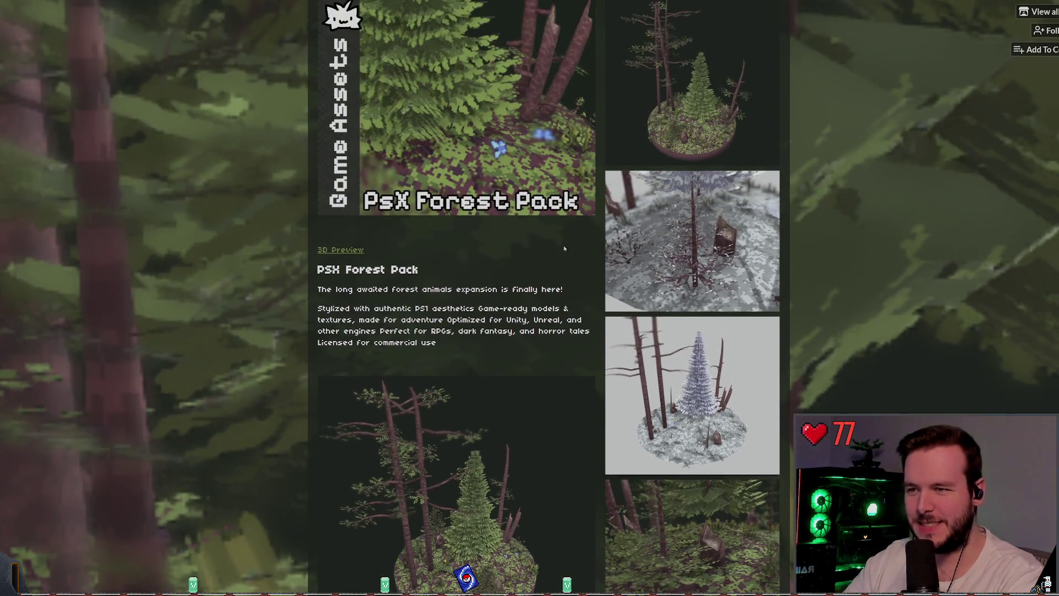
pyautogui.scroll(1, 583, 260)
pyautogui.scroll(-7, 574, 251)
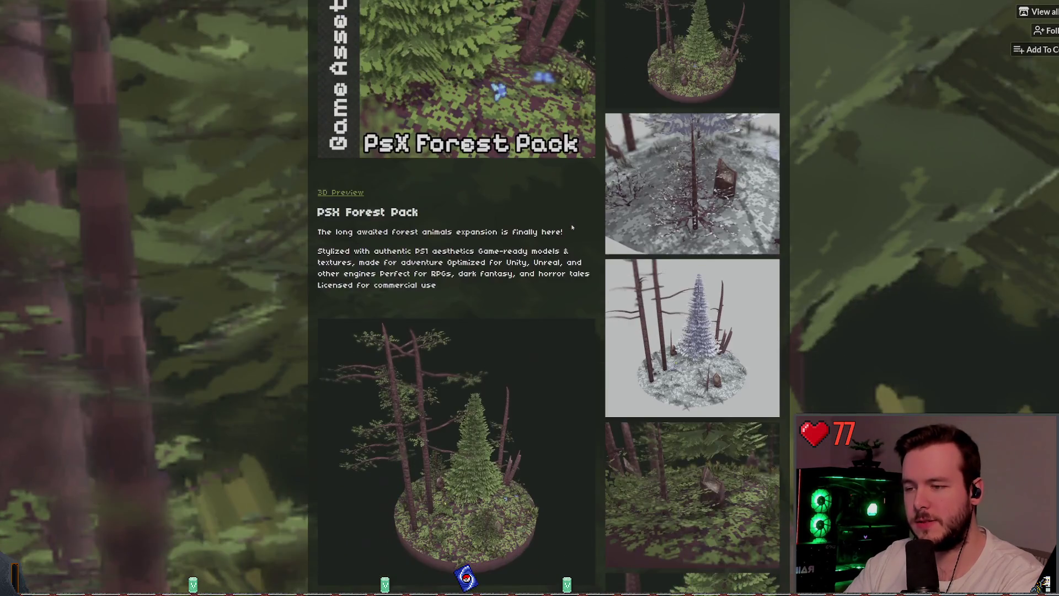
pyautogui.scroll(-2, 567, 245)
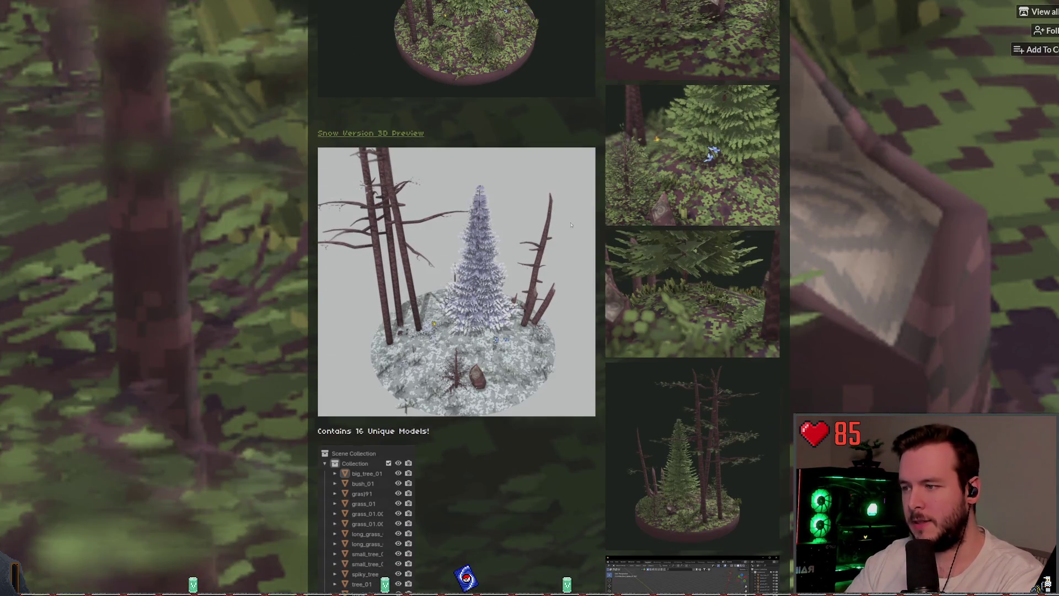
pyautogui.scroll(1, 573, 237)
pyautogui.scroll(-2, 580, 226)
pyautogui.scroll(-3, 585, 222)
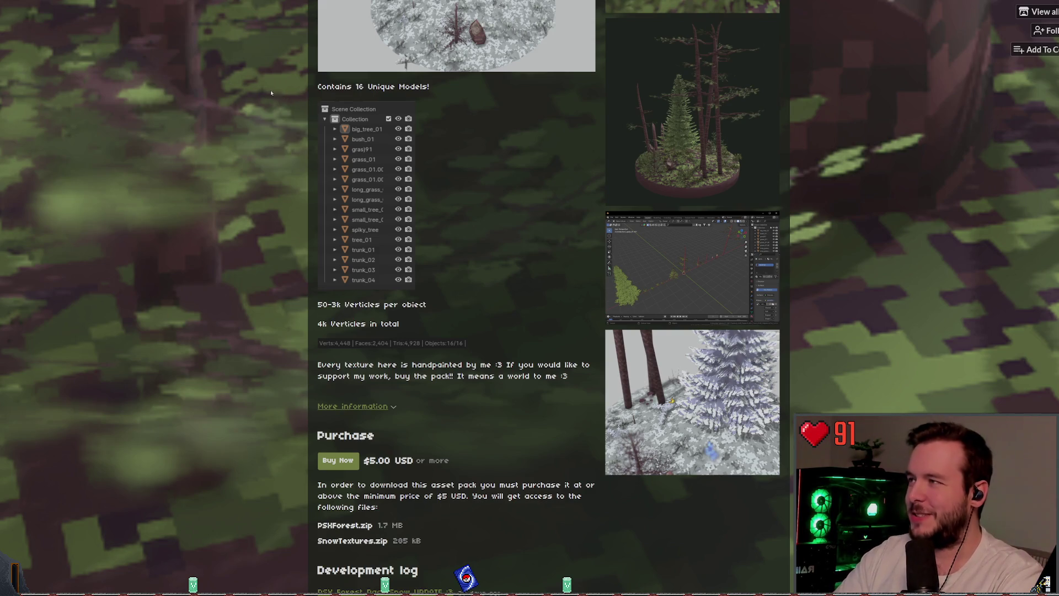
pyautogui.hotkey('alt', 'Left')
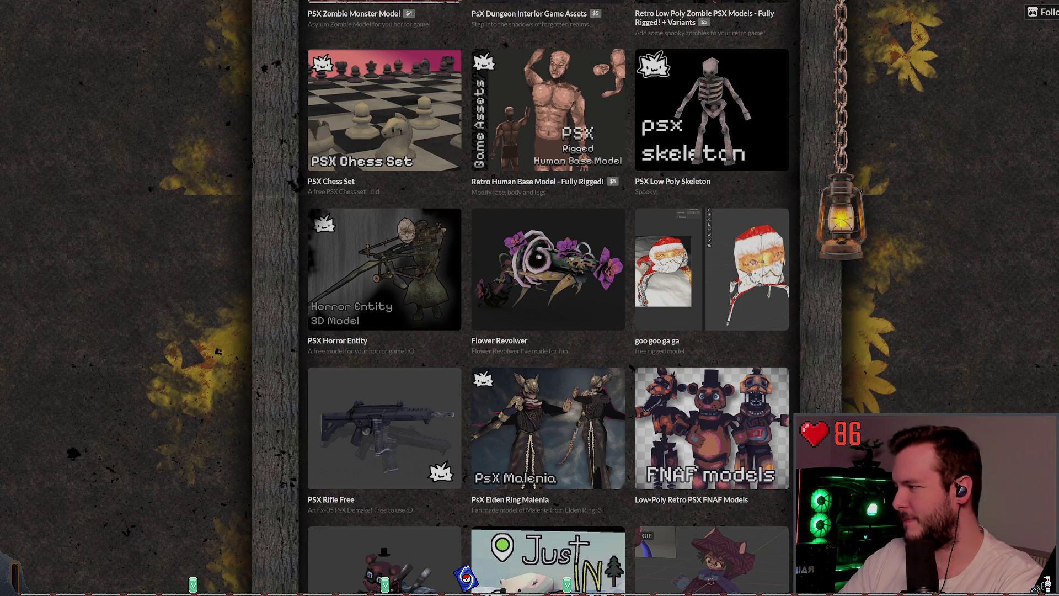
# - Scroll the creator's grid down to SHRIMP GAME under 'Games I've worked on!' and Puck's free models
pyautogui.scroll(-3, 546, 287)
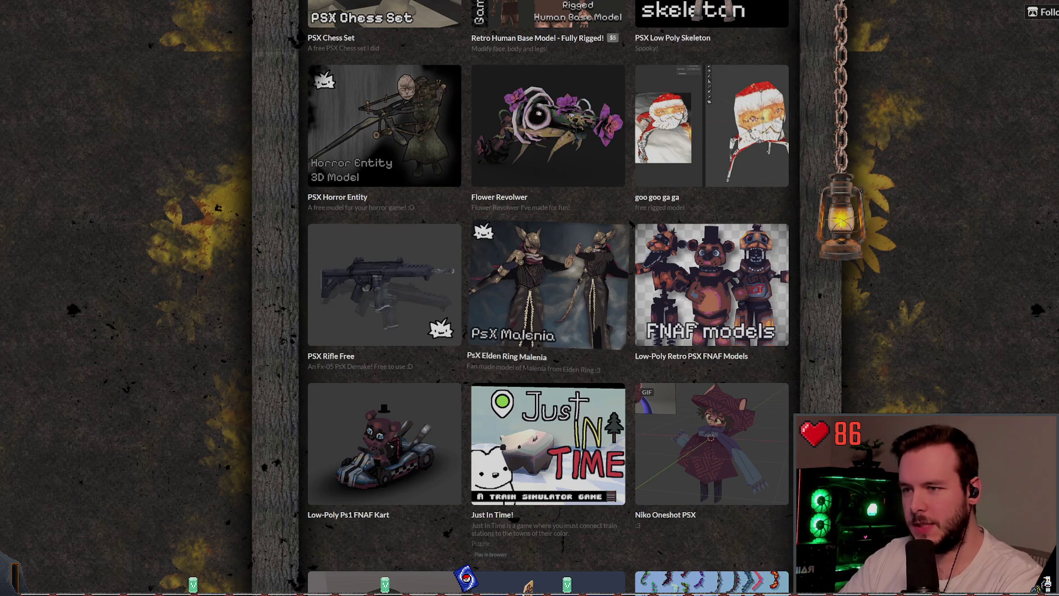
pyautogui.scroll(-1, 549, 281)
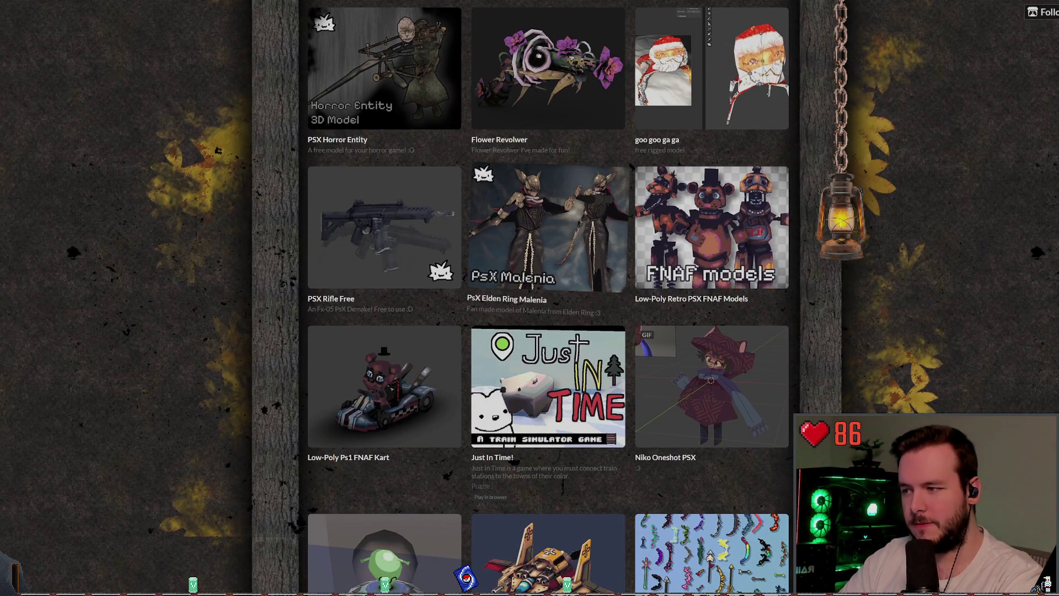
pyautogui.scroll(-2, 549, 281)
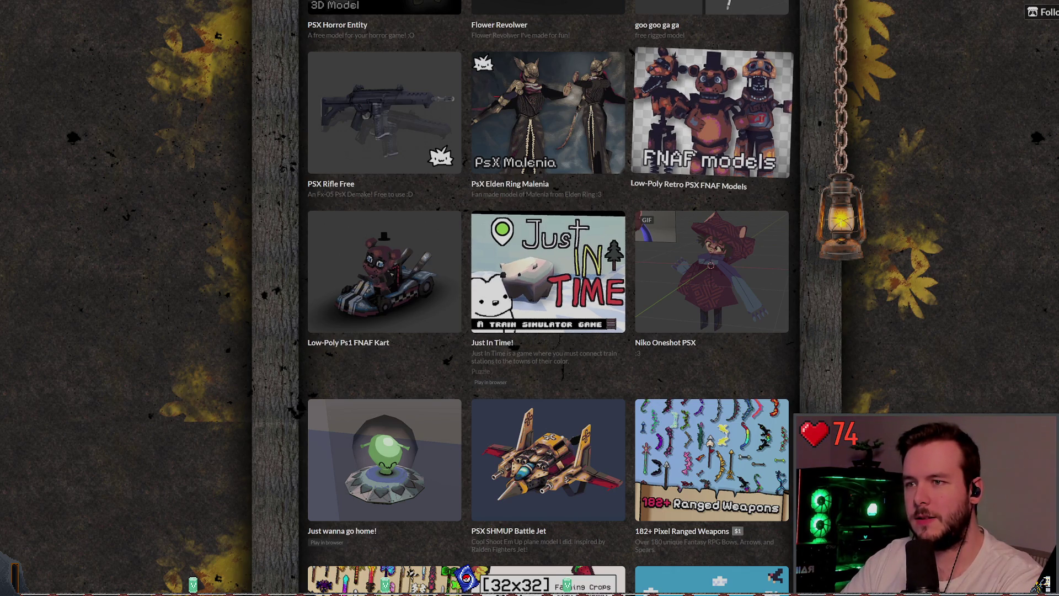
pyautogui.scroll(2, 712, 177)
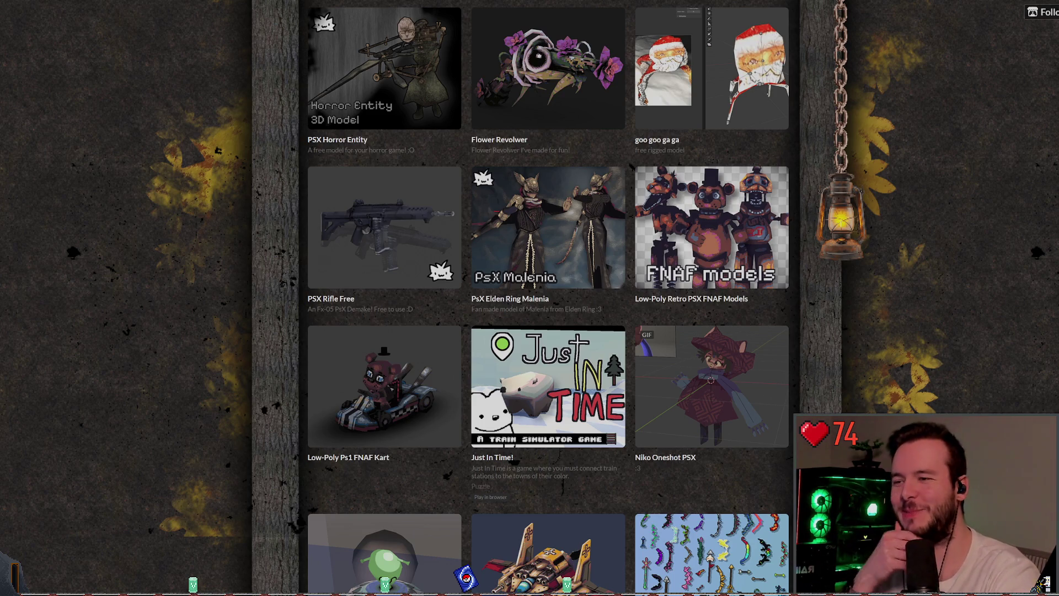
pyautogui.scroll(-5, 549, 297)
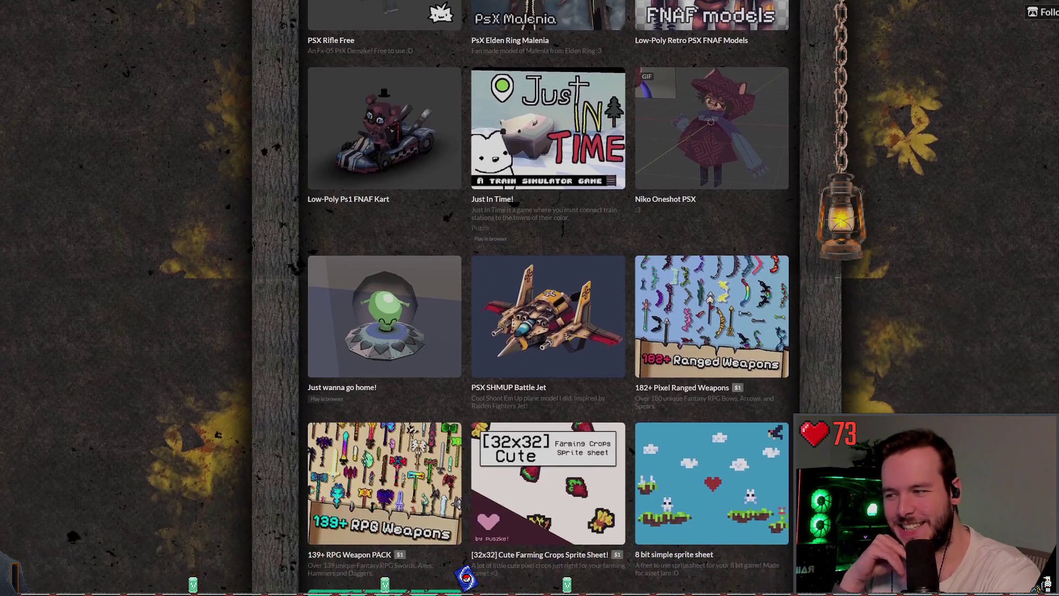
pyautogui.scroll(-2, 549, 298)
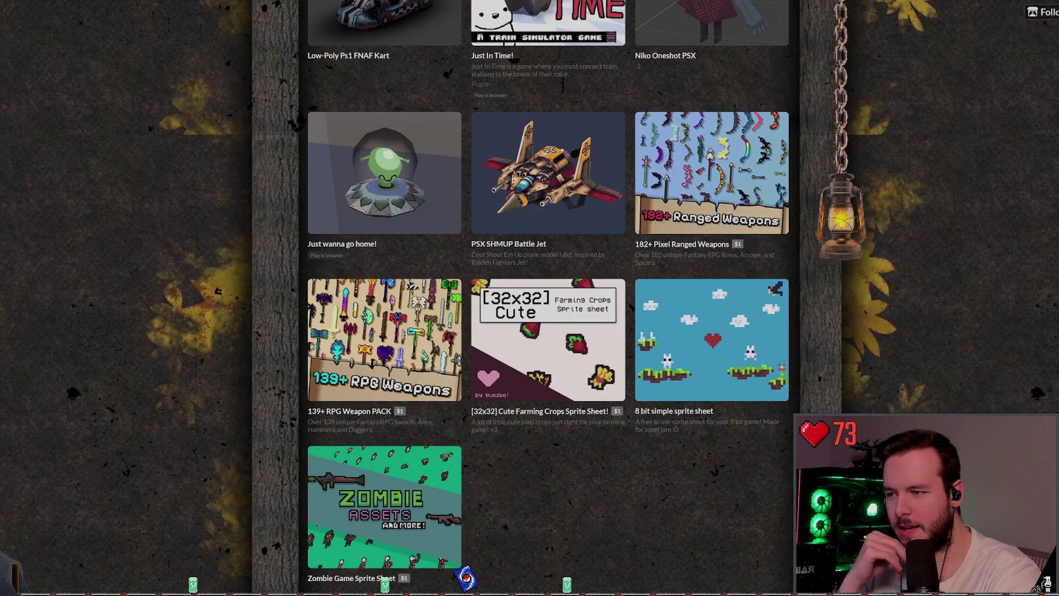
pyautogui.scroll(-7, 548, 298)
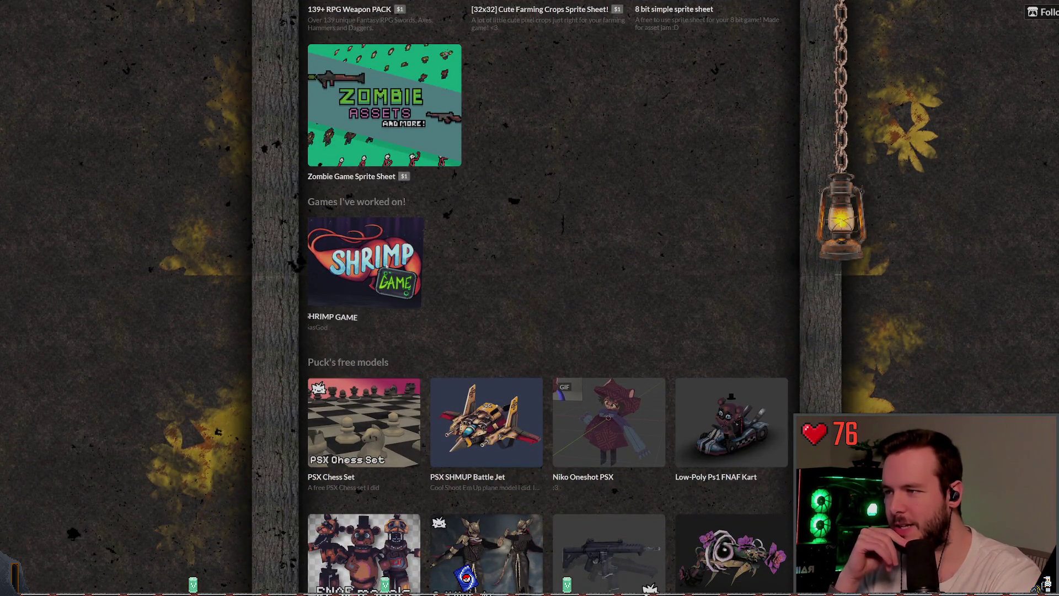
# - Open the SHRIMP GAME page at default zoom to view its description and development log
pyautogui.click(364, 262)
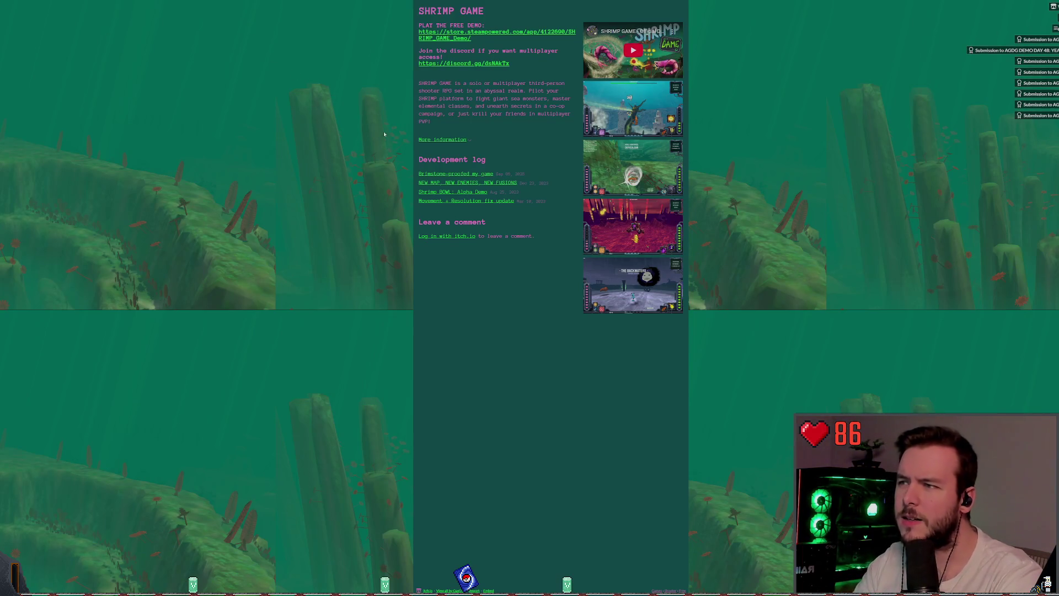
pyautogui.hotkey('ctrl', '0')
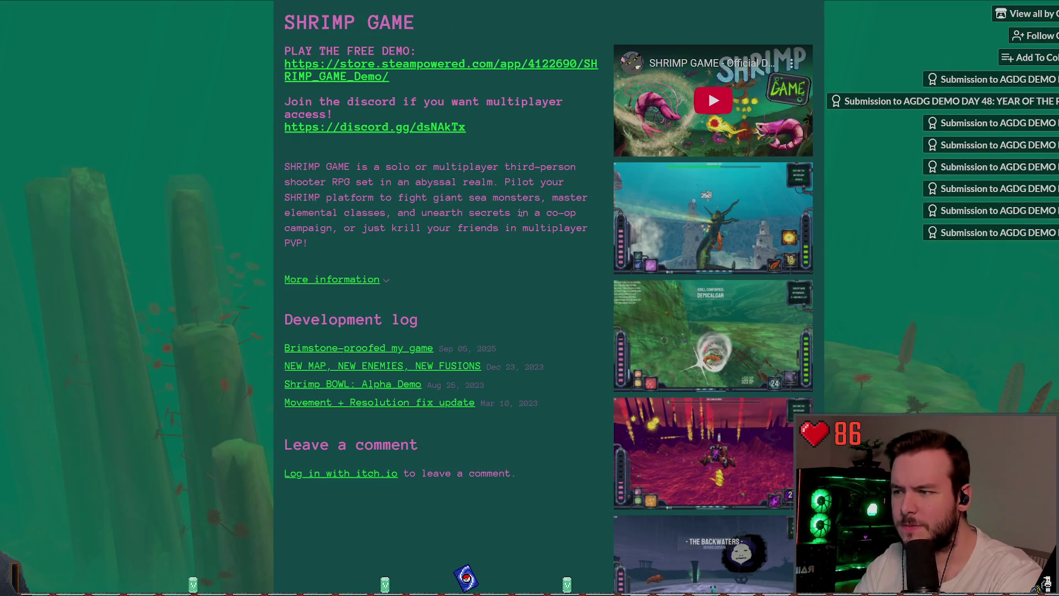
pyautogui.scroll(-1, 609, 209)
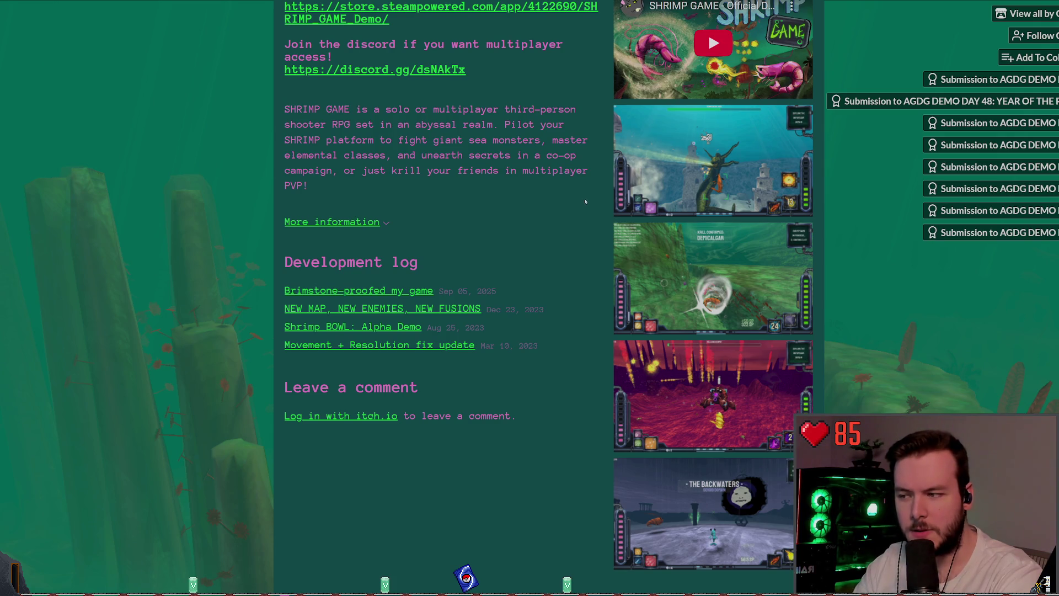
pyautogui.scroll(1, 553, 179)
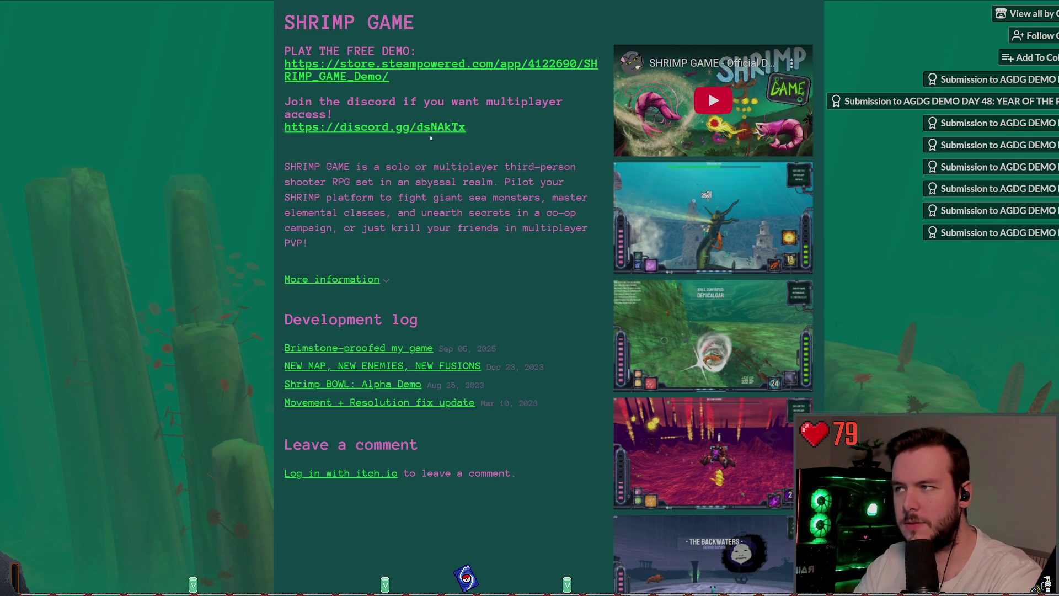
# - Open SHRIMP GAME's Steam store page and highlight its Planned Release Date: Q1 2026
pyautogui.click(353, 70)
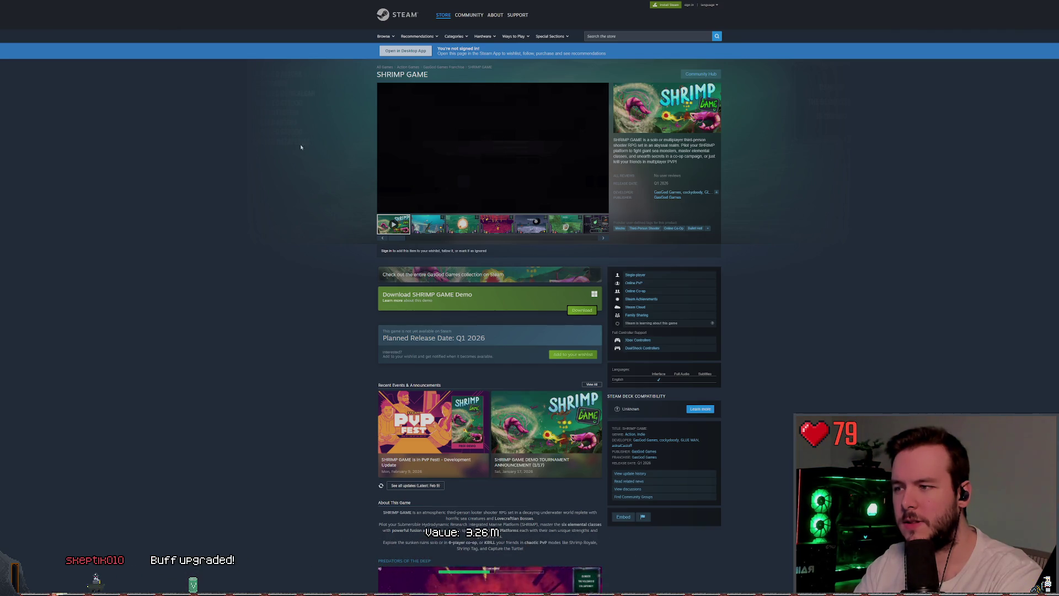
pyautogui.moveTo(488, 337)
pyautogui.mouseDown()
pyautogui.moveTo(359, 331)
pyautogui.moveTo(336, 310)
pyautogui.mouseUp()
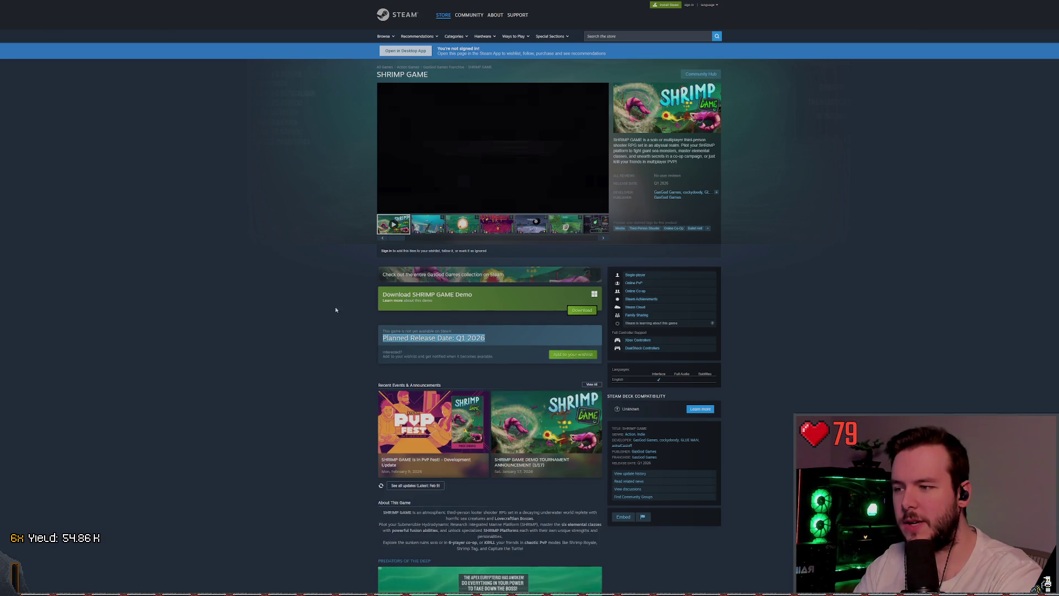
pyautogui.click(336, 310)
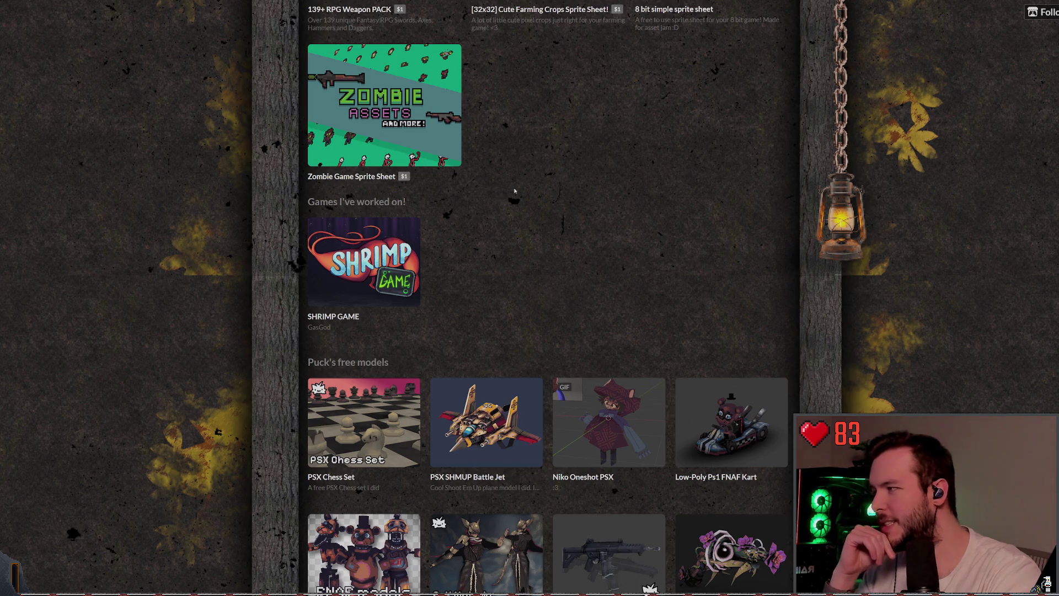
# - Scroll to Puck's free models and open the PSX Elden Ring Malenia model page
pyautogui.scroll(-2, 519, 196)
pyautogui.scroll(-2, 528, 220)
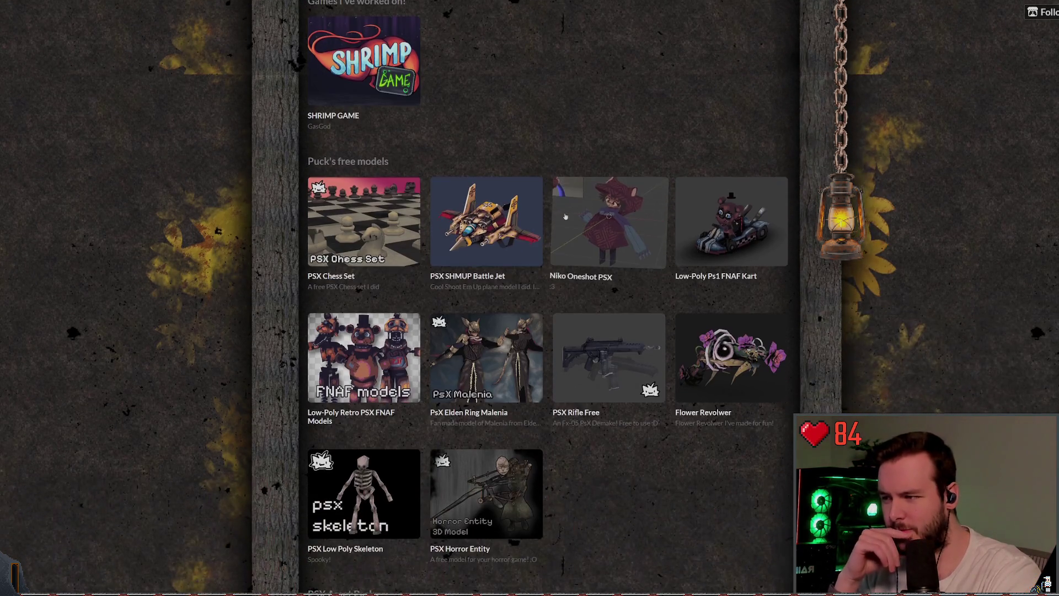
pyautogui.scroll(-2, 530, 255)
pyautogui.scroll(3, 553, 296)
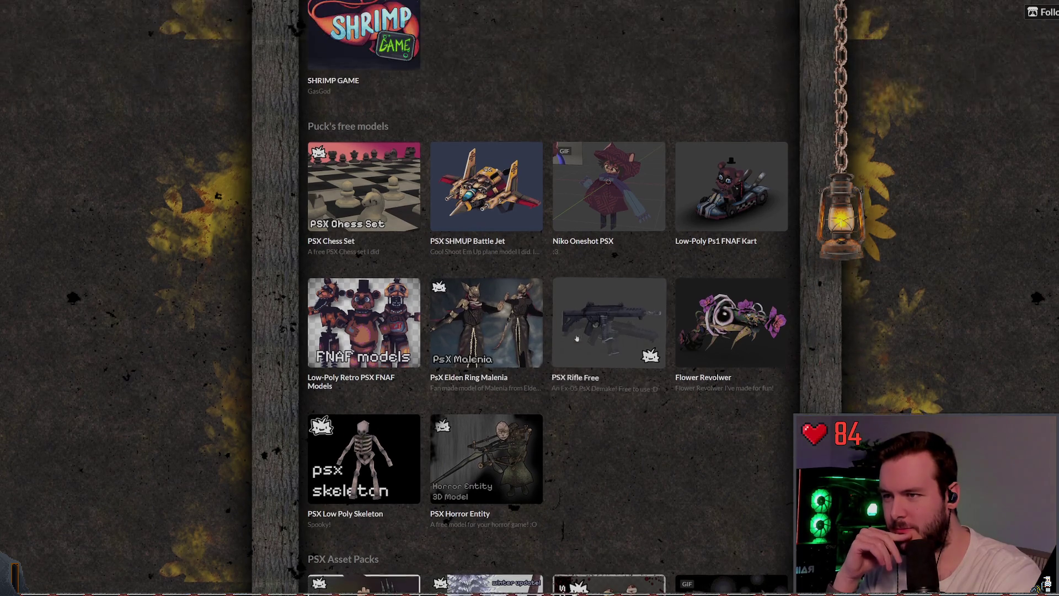
pyautogui.scroll(-1, 638, 313)
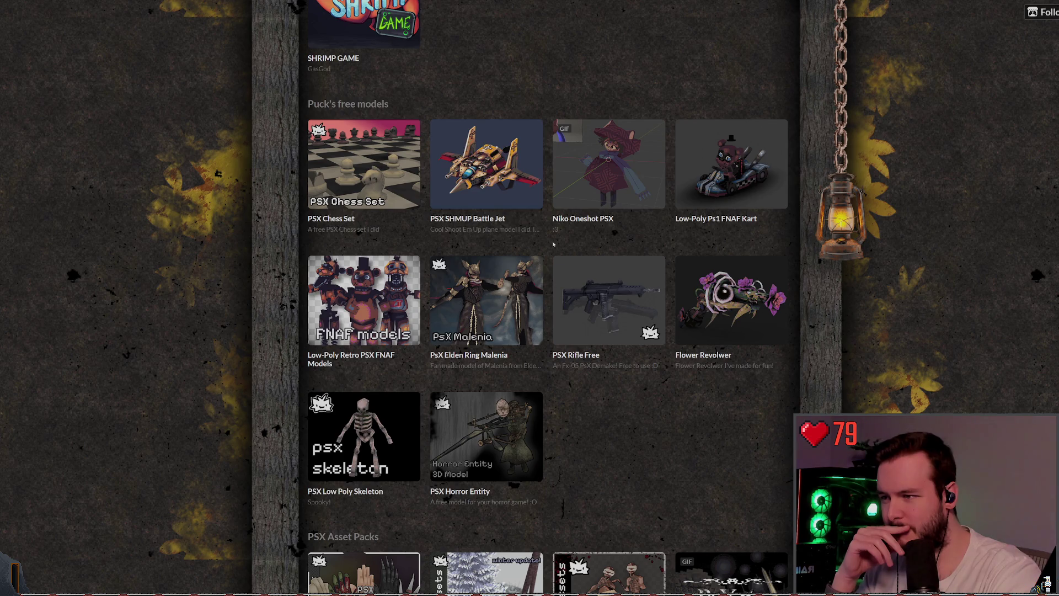
pyautogui.click(503, 300)
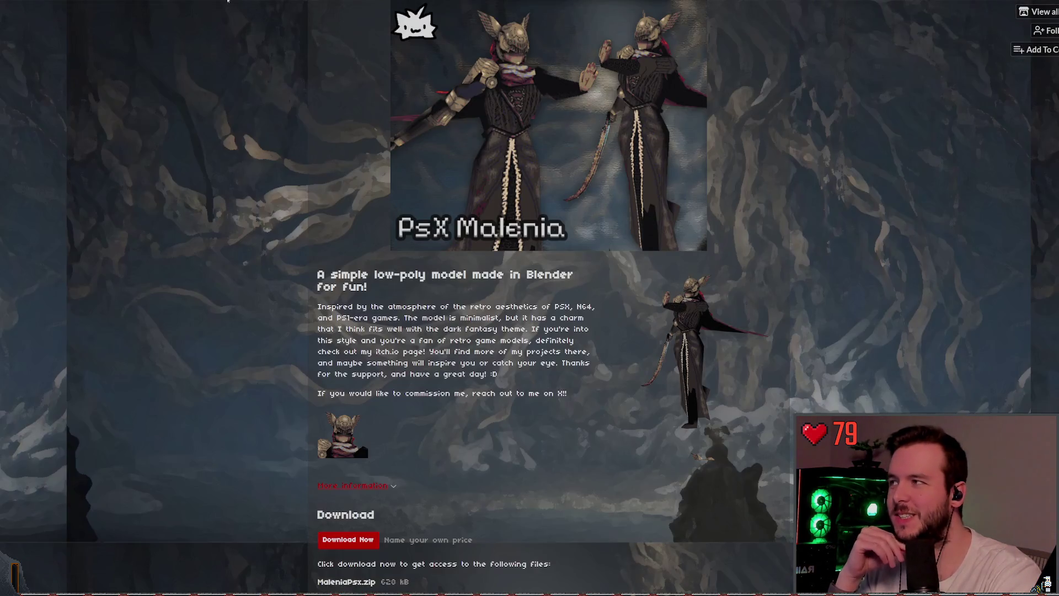